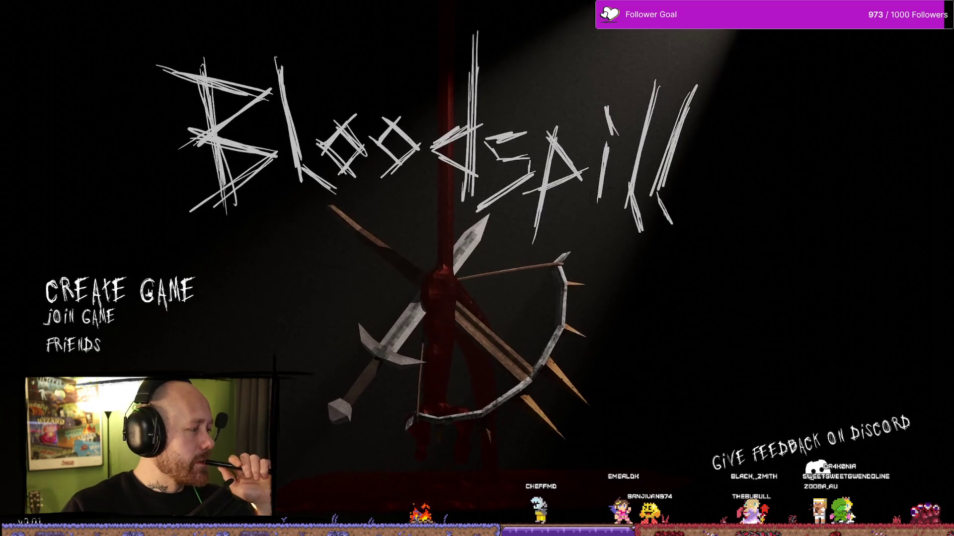
- Join the fourth server from the refreshed Bloodspill server list
left_click(124, 325)
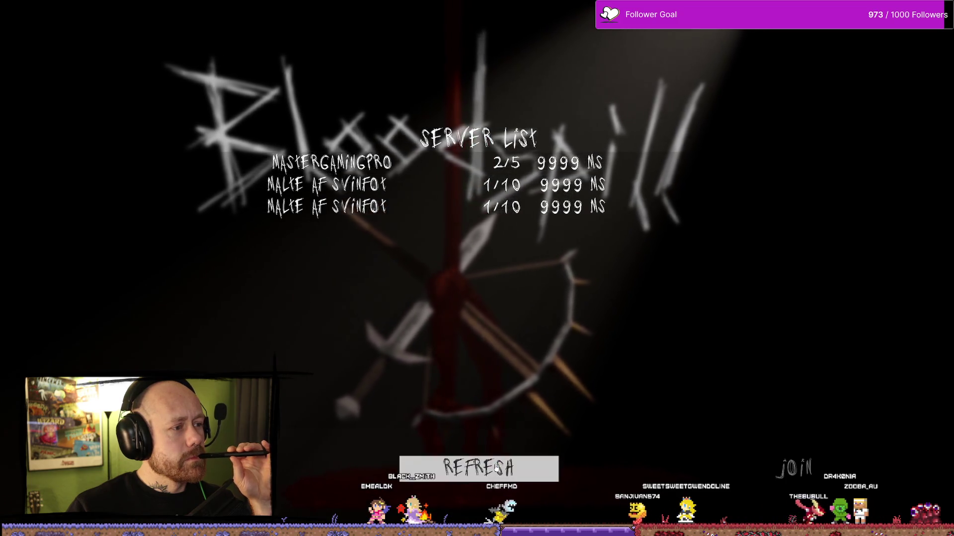
left_click(467, 469)
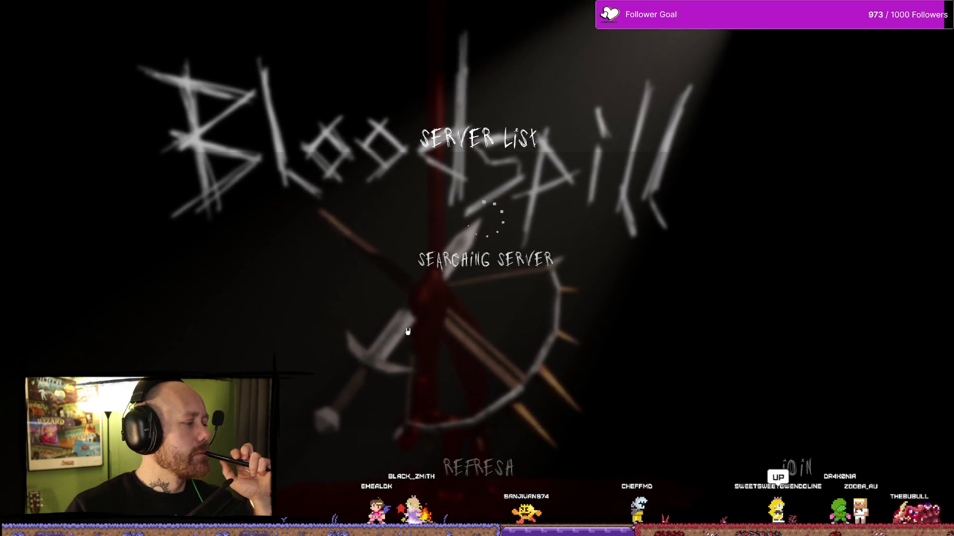
left_click(337, 229)
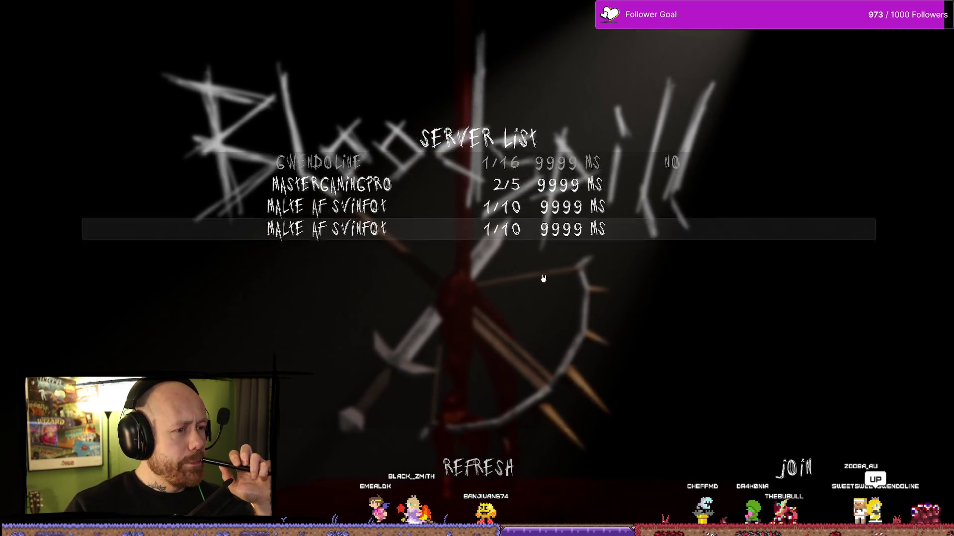
left_click(789, 461)
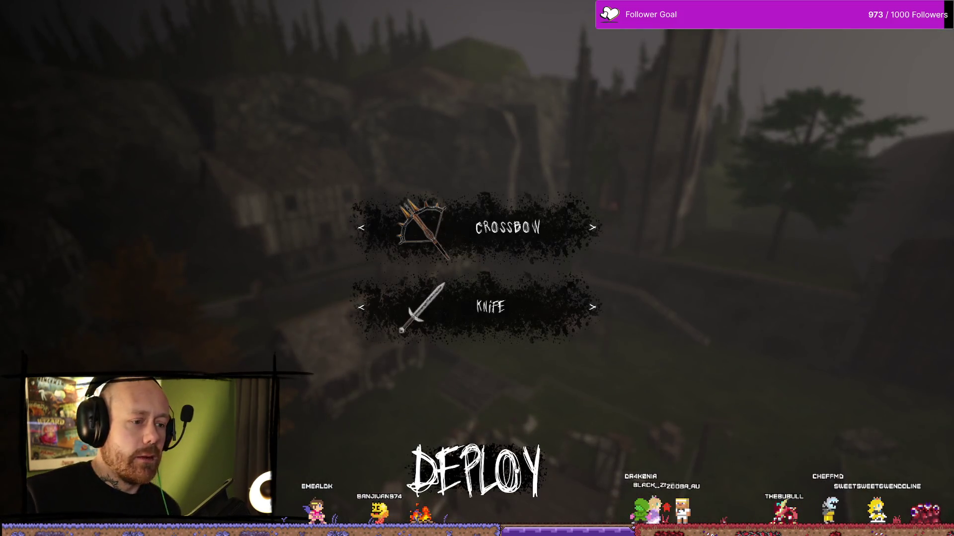
- Spawn into the village match with the knife and take a first swing
key("2")
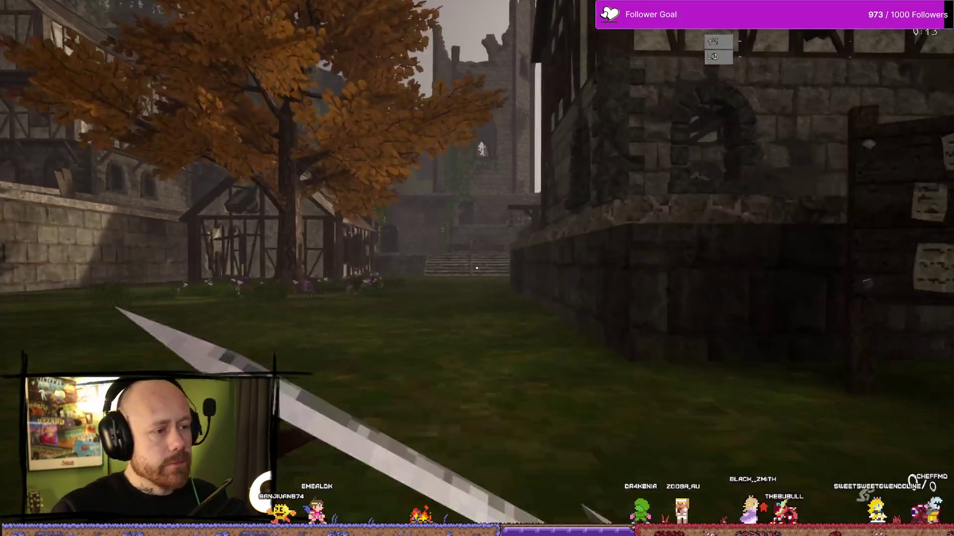
key("w")
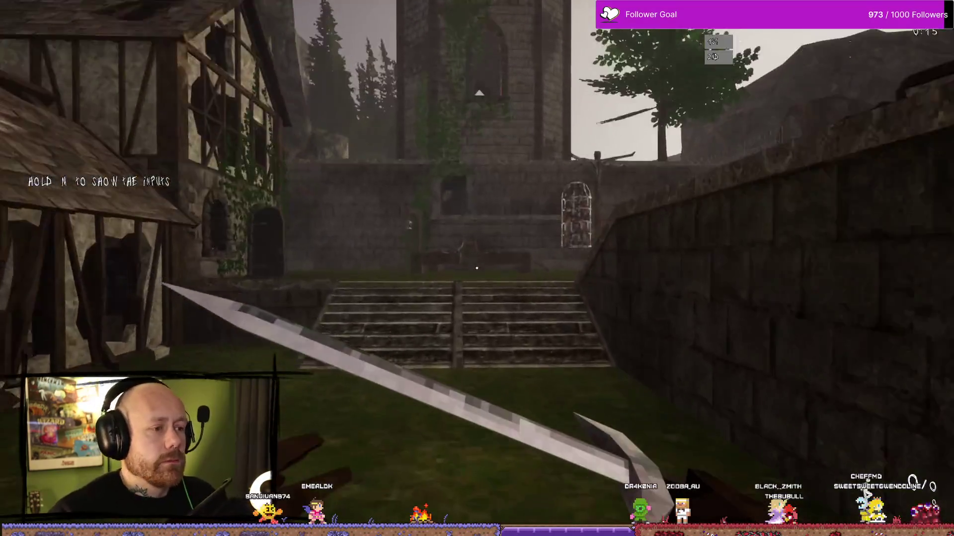
left_click(476, 269)
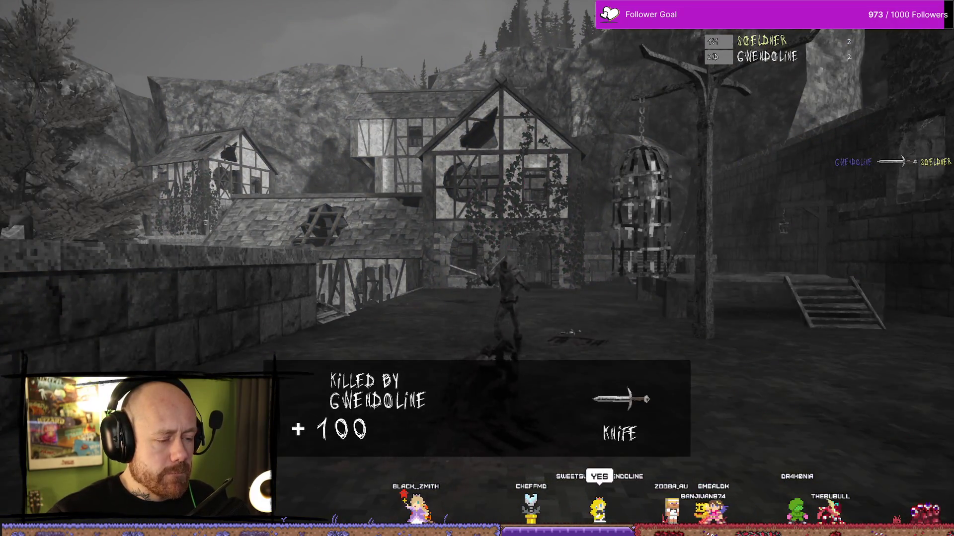
scroll(476, 268, "down", 1)
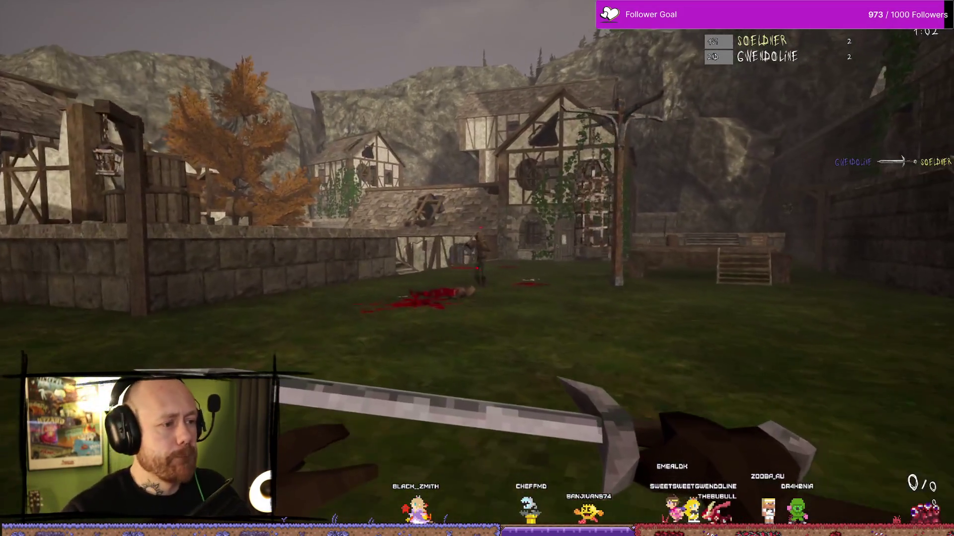
- Close in on the hooded swordsman, back off, then strike and kill him
key("w")
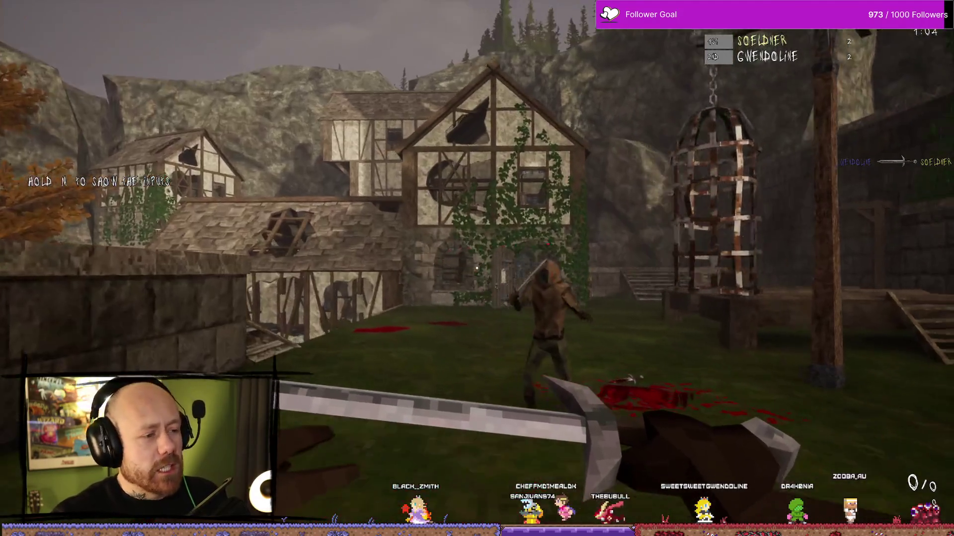
key("s")
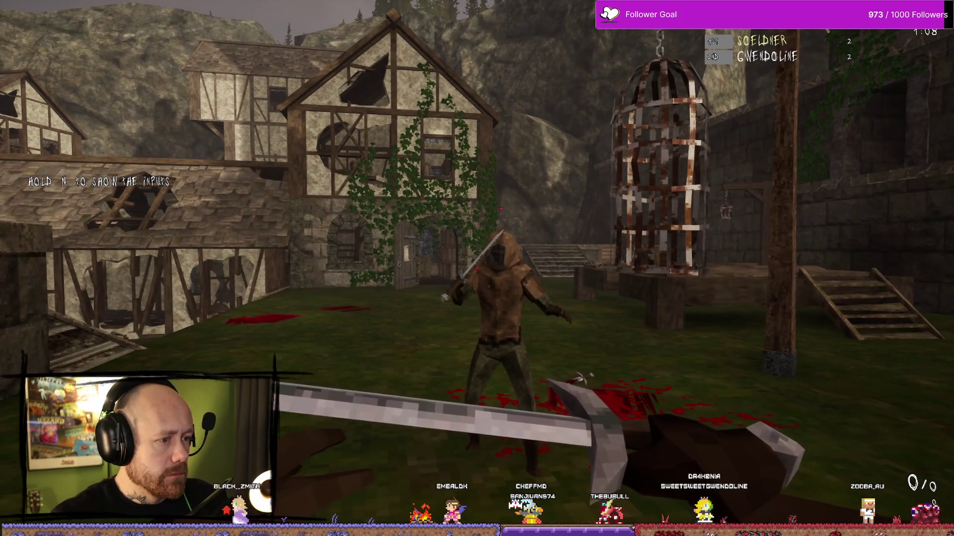
key("s")
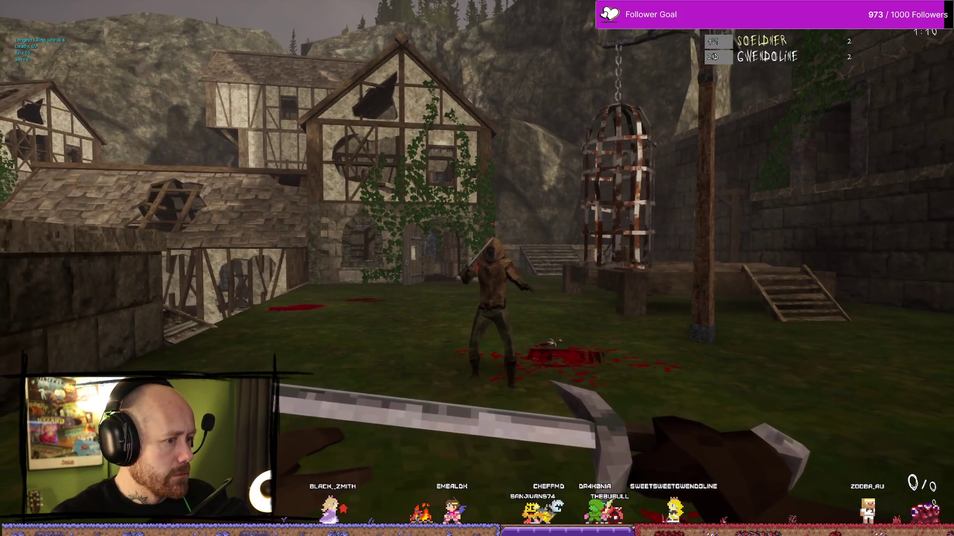
mouse_move(477, 268)
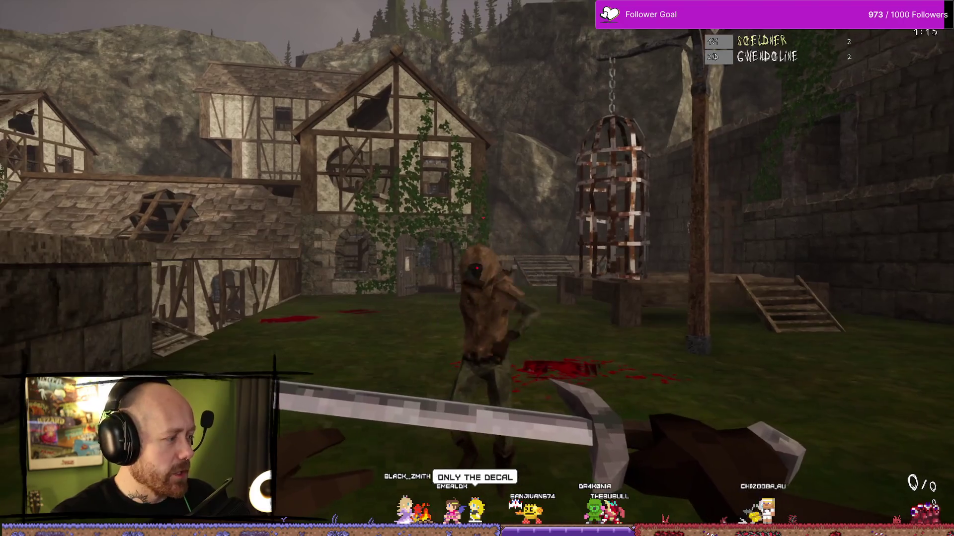
left_click(477, 268)
mouse_move(477, 268)
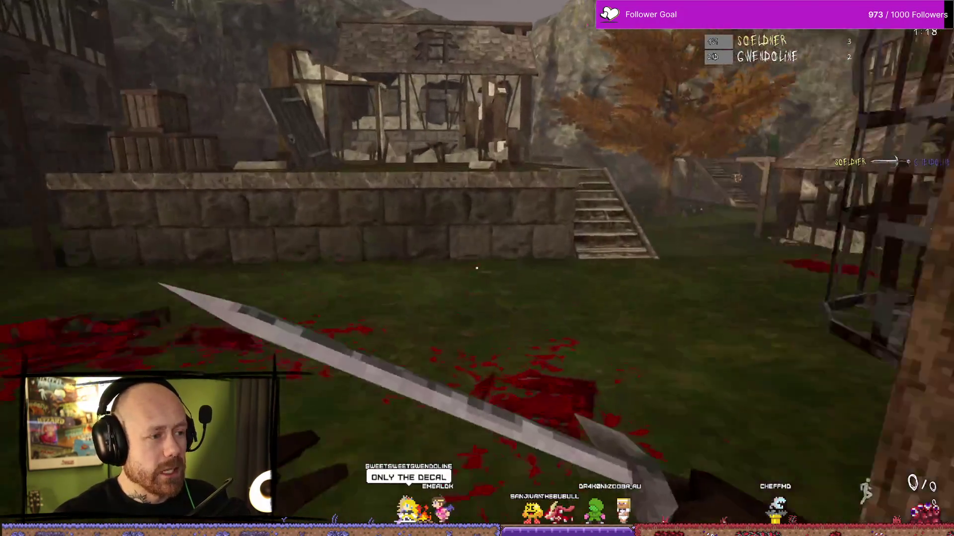
key("w")
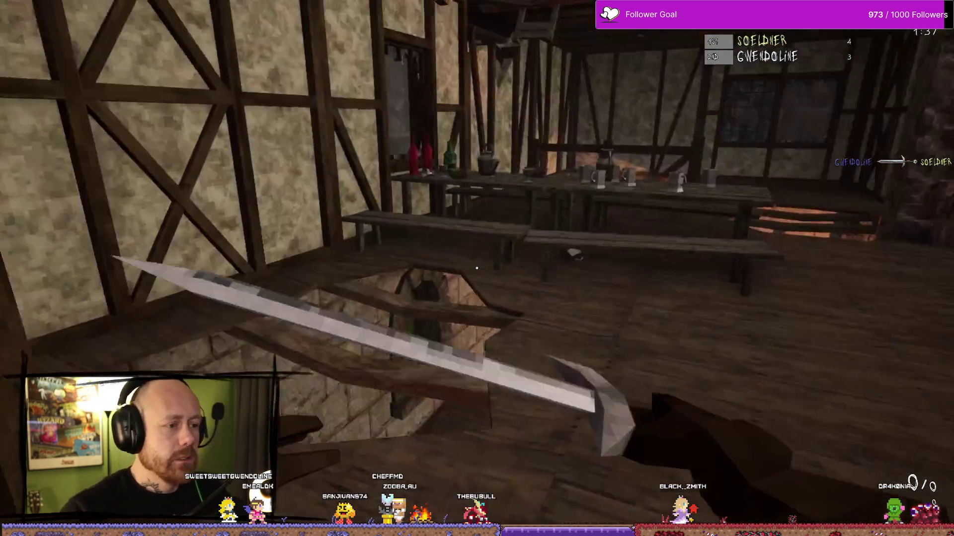
- Head out past the houses, swing twice at an enemy, then open the pause menu
key("w")
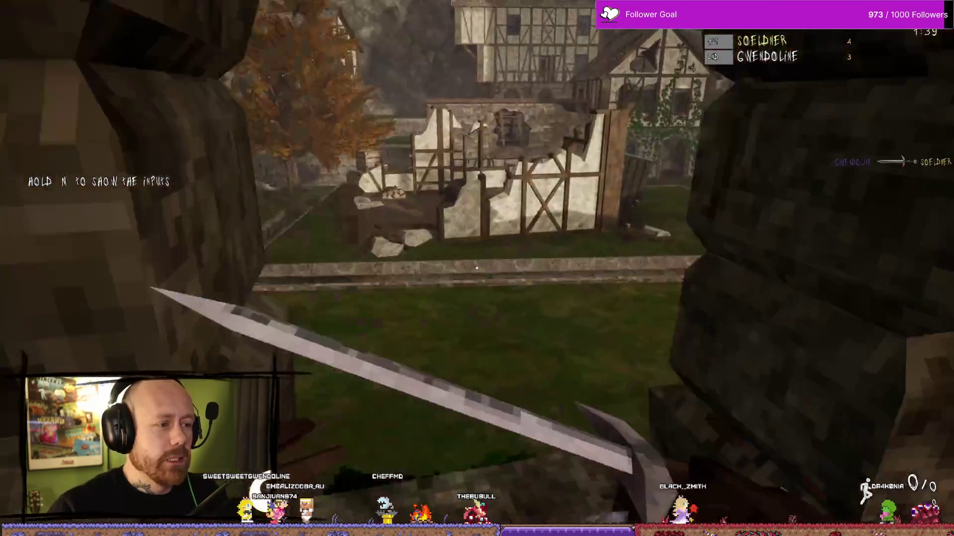
key("w")
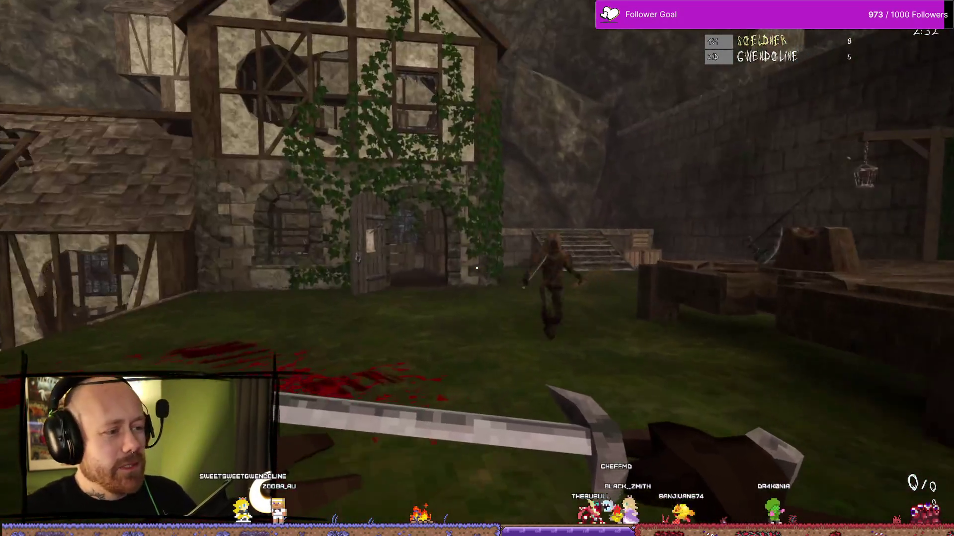
left_click(477, 268)
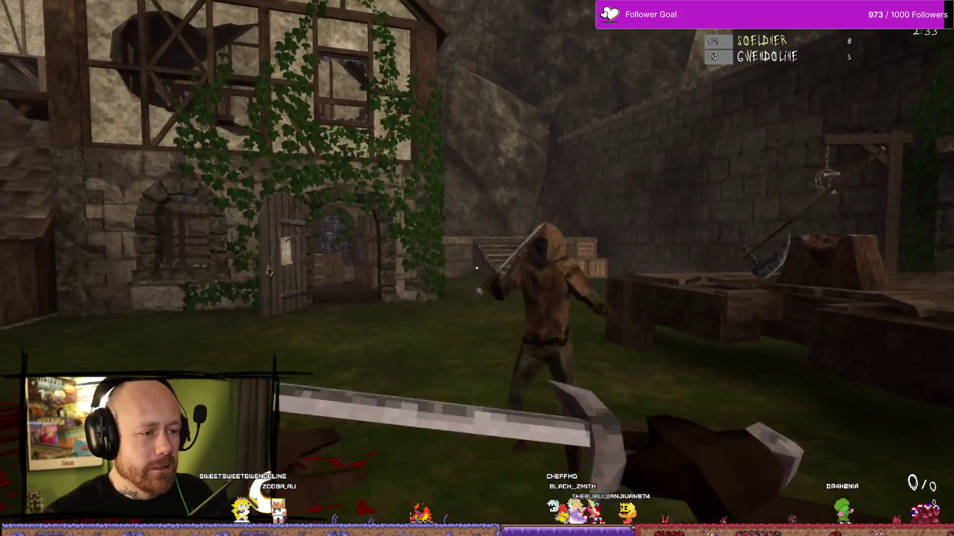
left_click(477, 269)
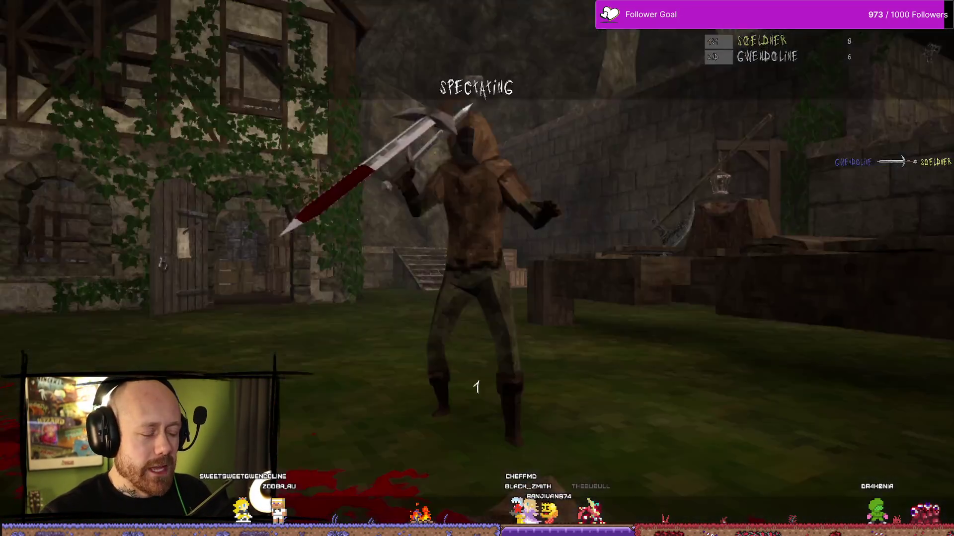
key("Escape")
- Confirm leaving the match, close the game, and relaunch the Bloodspill project in the editor
left_click(128, 187)
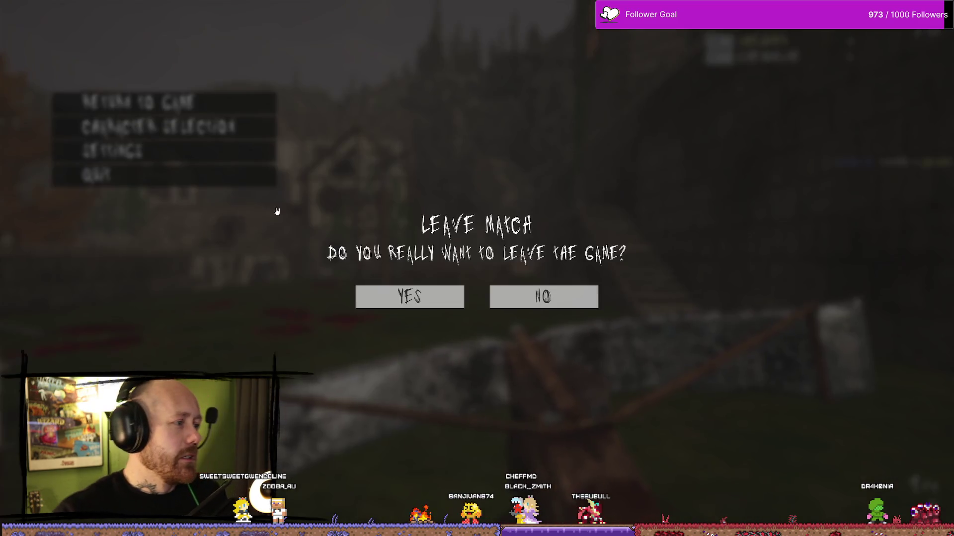
left_click(418, 297)
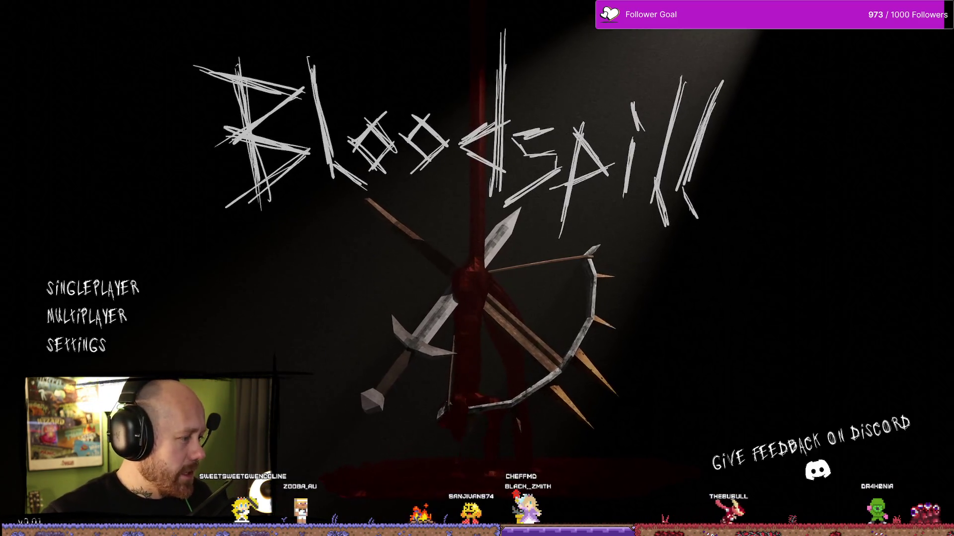
key("alt+F4")
double_click(574, 309)
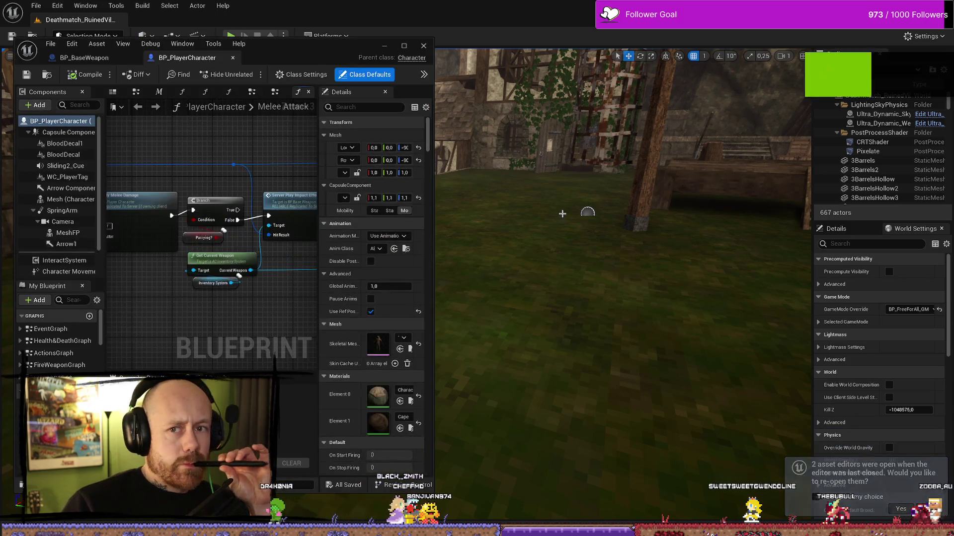
- Rewire Melee Attack so the Parrying? Branch's False output feeds Play Effects
left_click(404, 46)
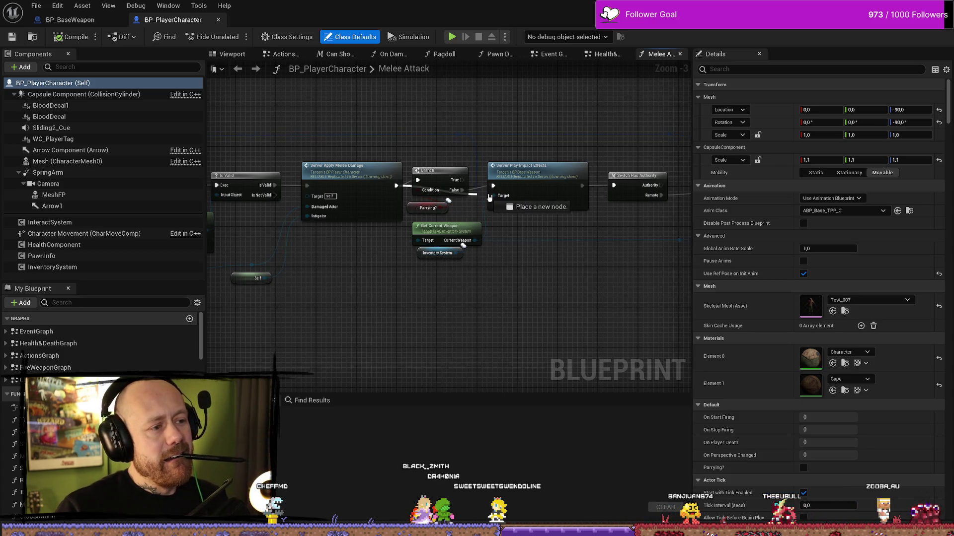
left_click_drag(412, 192, 399, 189)
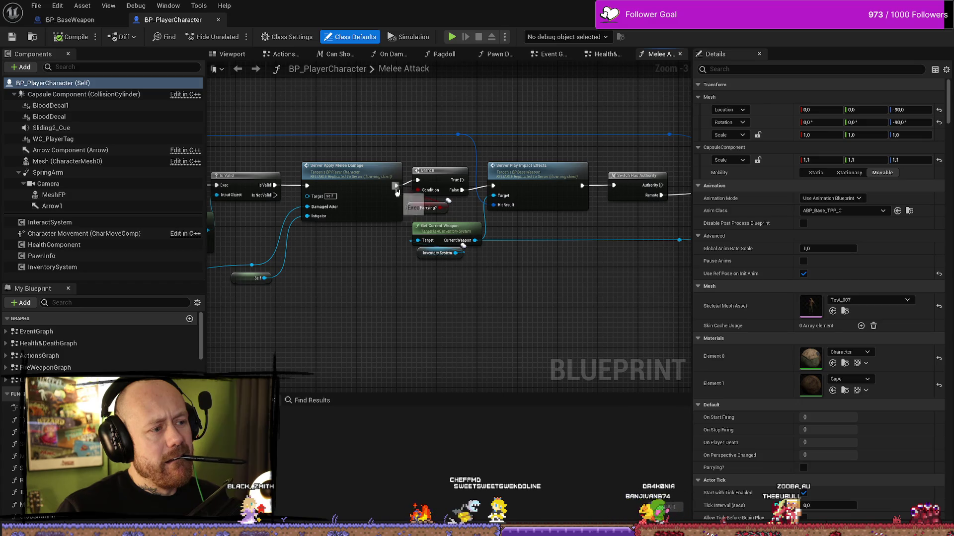
left_click_drag(396, 186, 494, 187)
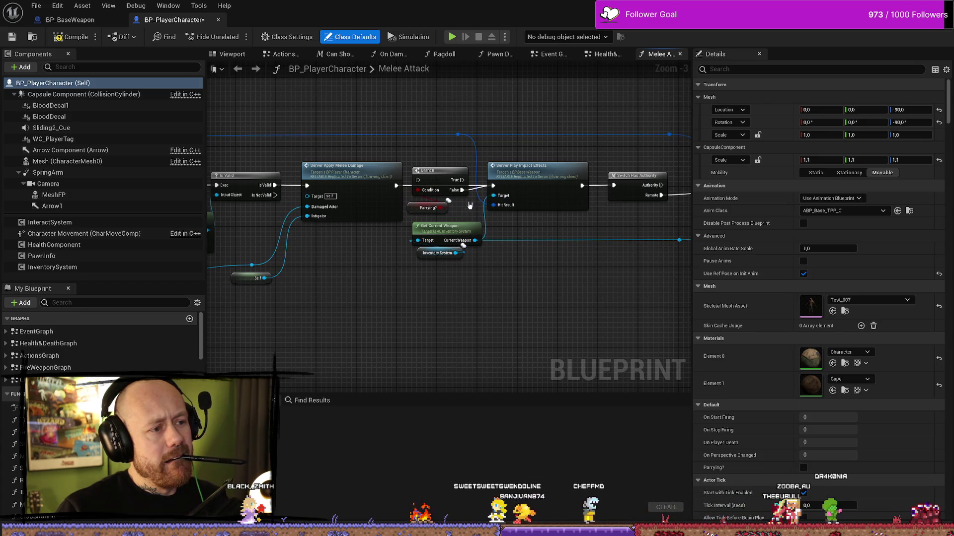
left_click(433, 173)
mouse_move(433, 172)
left_mouse_down()
mouse_move(447, 240)
mouse_move(538, 294)
mouse_move(479, 287)
mouse_move(473, 277)
left_mouse_up()
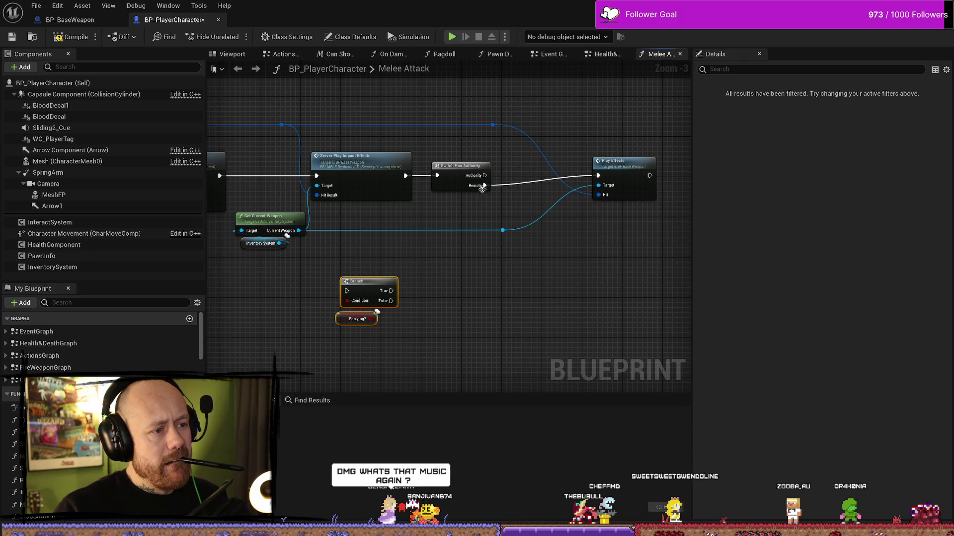
mouse_move(484, 185)
left_mouse_down()
mouse_move(350, 275)
mouse_move(348, 294)
mouse_move(486, 296)
mouse_move(598, 175)
left_mouse_up()
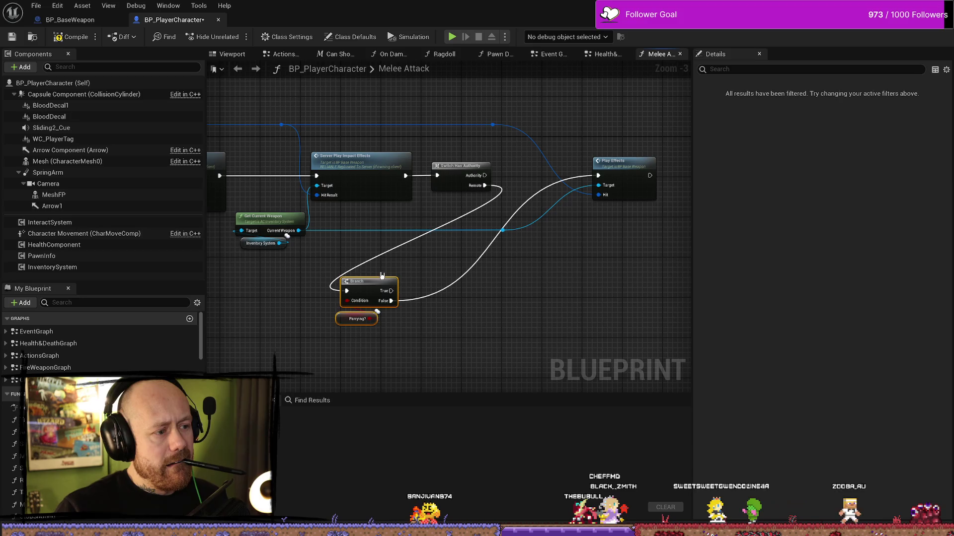
mouse_move(363, 282)
left_mouse_down()
mouse_move(468, 242)
mouse_move(541, 164)
left_mouse_up()
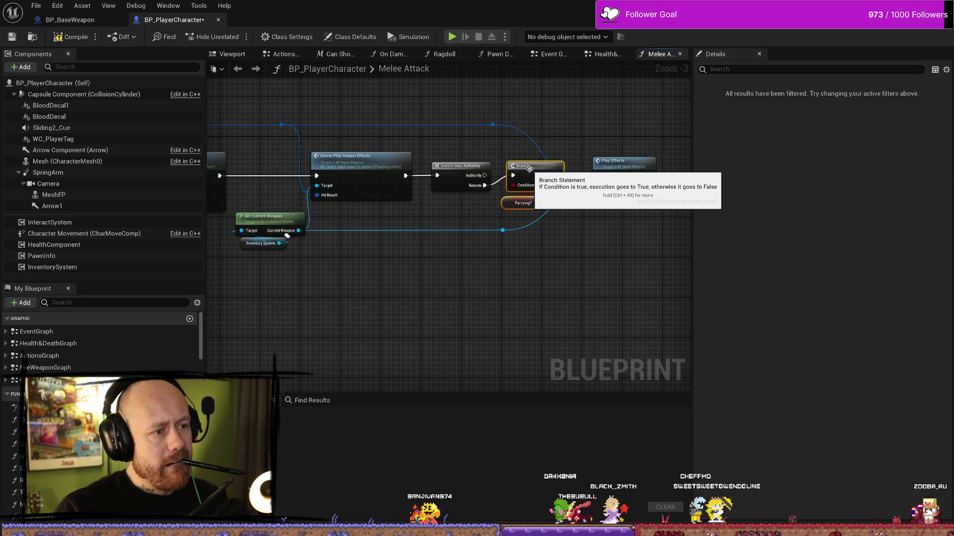
- Compile and save BP_PlayerCharacter, then bring Spotify to the front
left_click(69, 38)
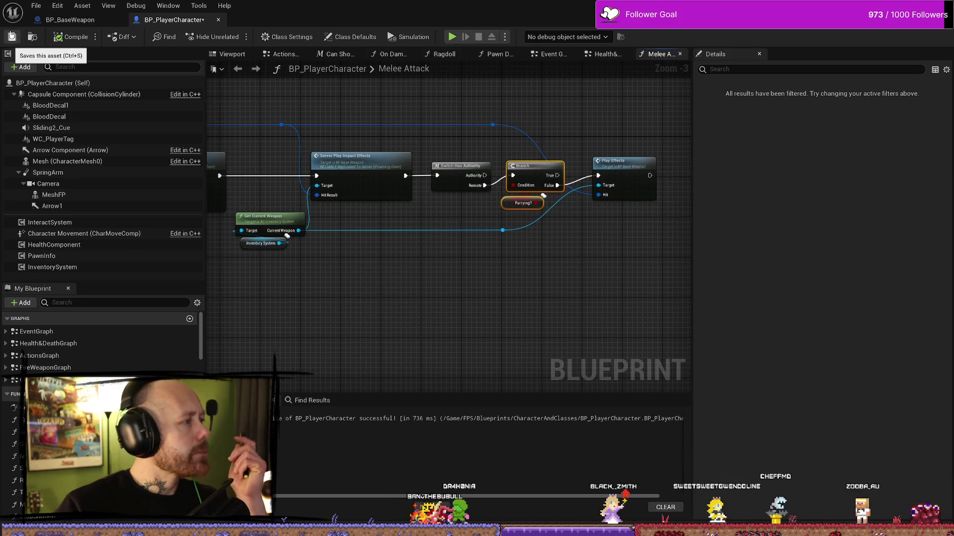
left_click(11, 36)
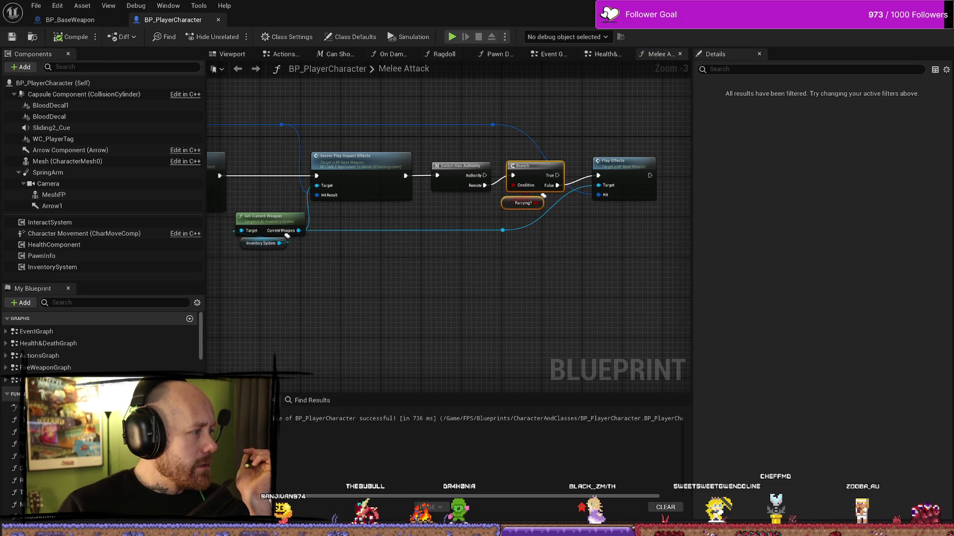
key("alt+Tab")
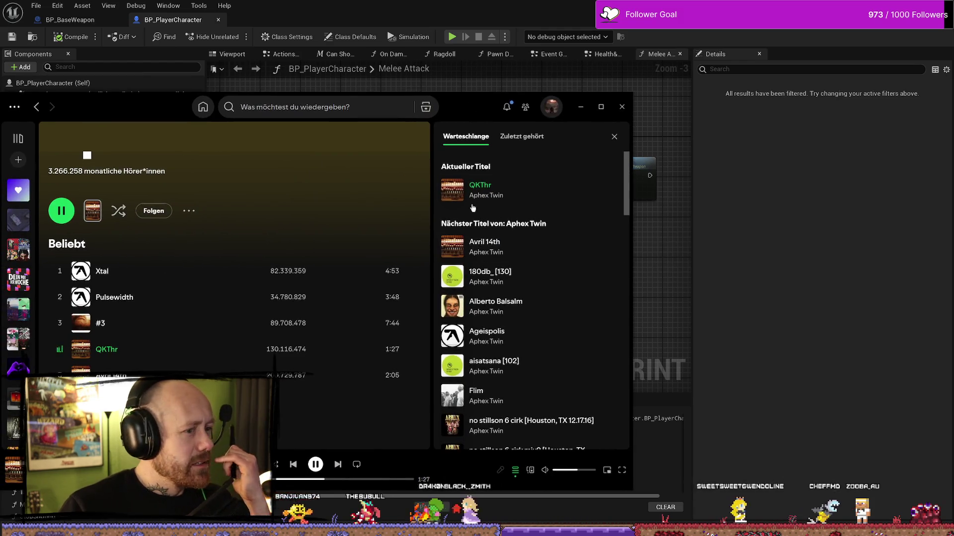
- Switch from Spotify back to the Melee Attack graph
key("alt+Tab")
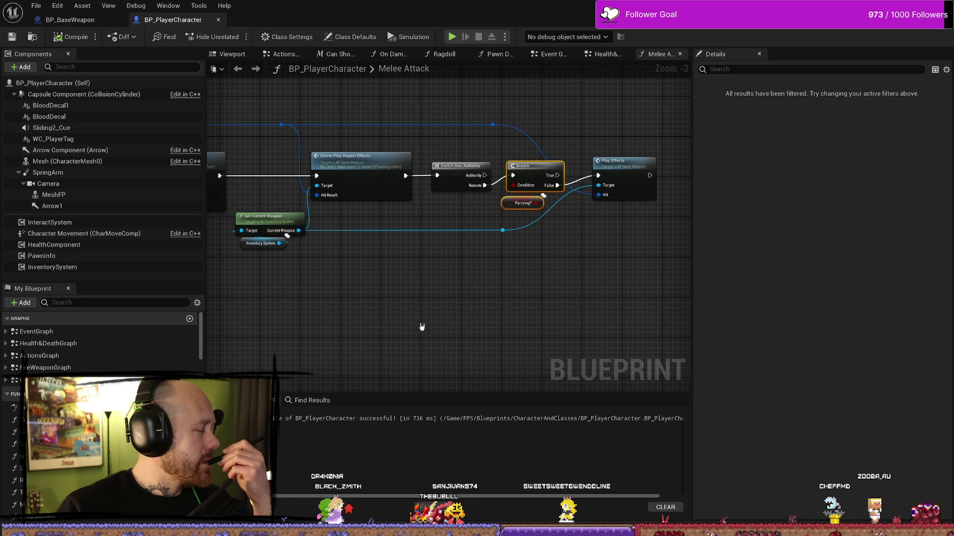
- Compile and save BP_PlayerCharacter, panning the graph to check Server Apply Melee Damage
left_click_drag(454, 304, 451, 332)
left_click(73, 44)
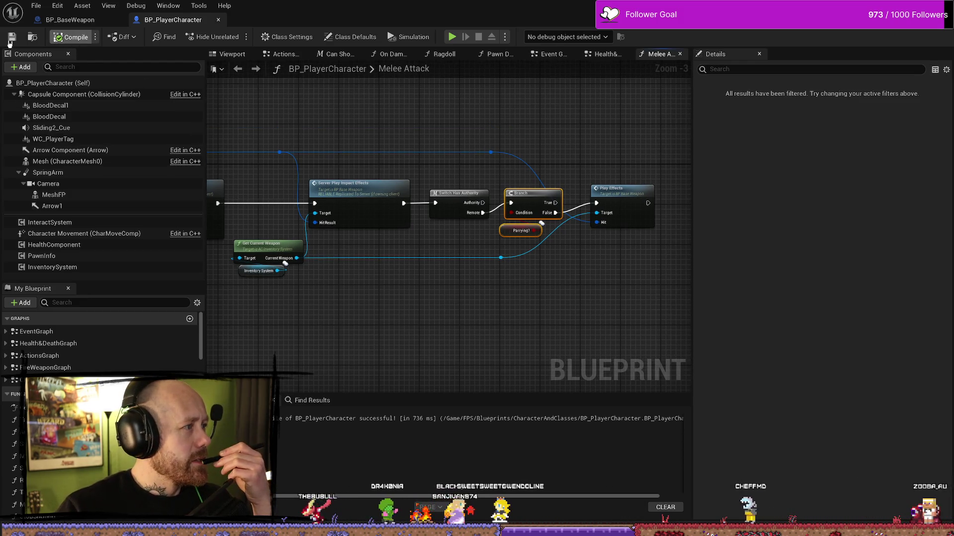
key("ctrl+s")
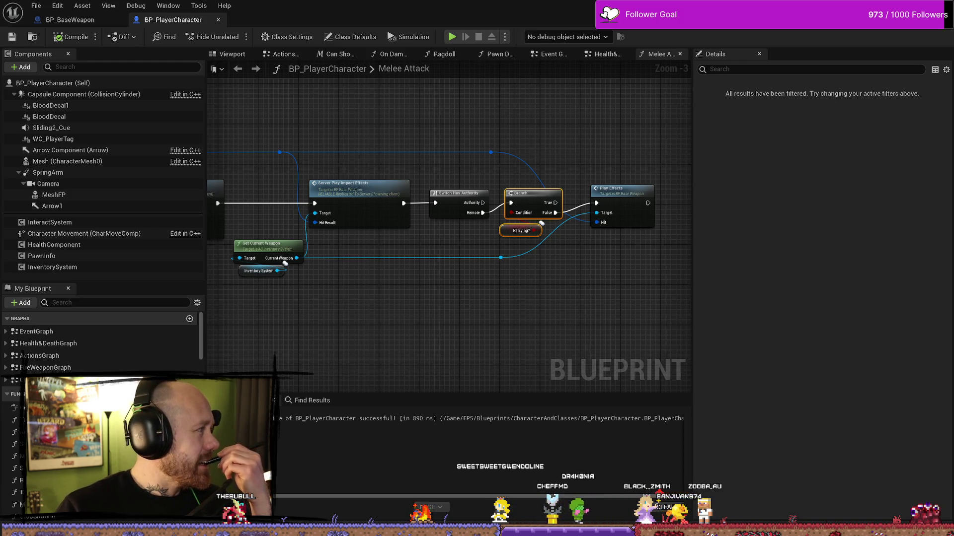
mouse_move(527, 278)
left_mouse_down()
mouse_move(549, 298)
mouse_move(534, 251)
left_mouse_up()
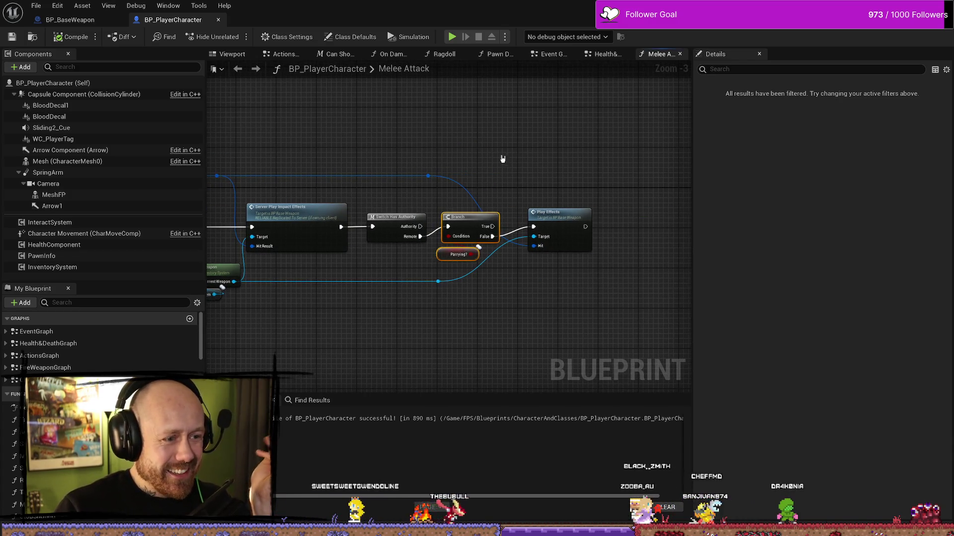
left_click_drag(432, 152, 483, 143)
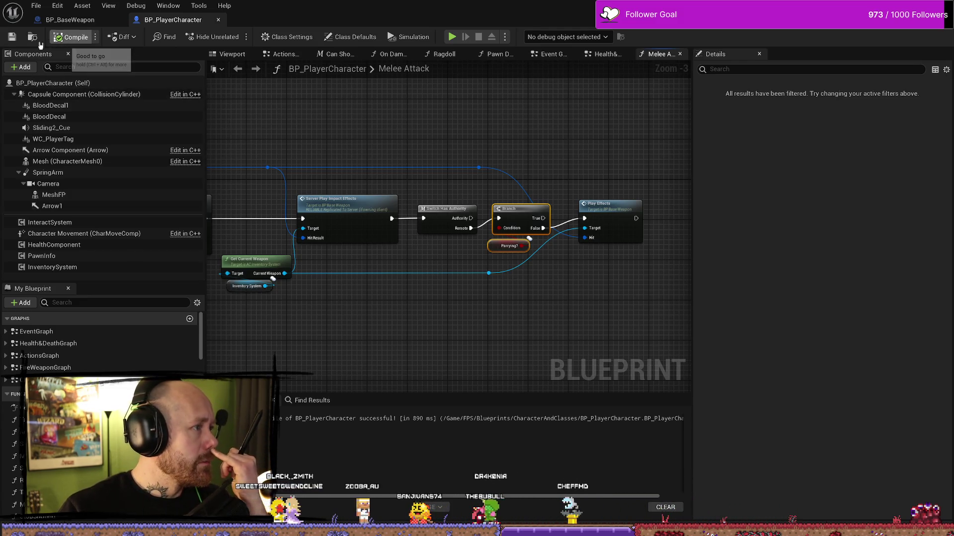
left_click(14, 39)
left_click_drag(415, 257, 506, 257)
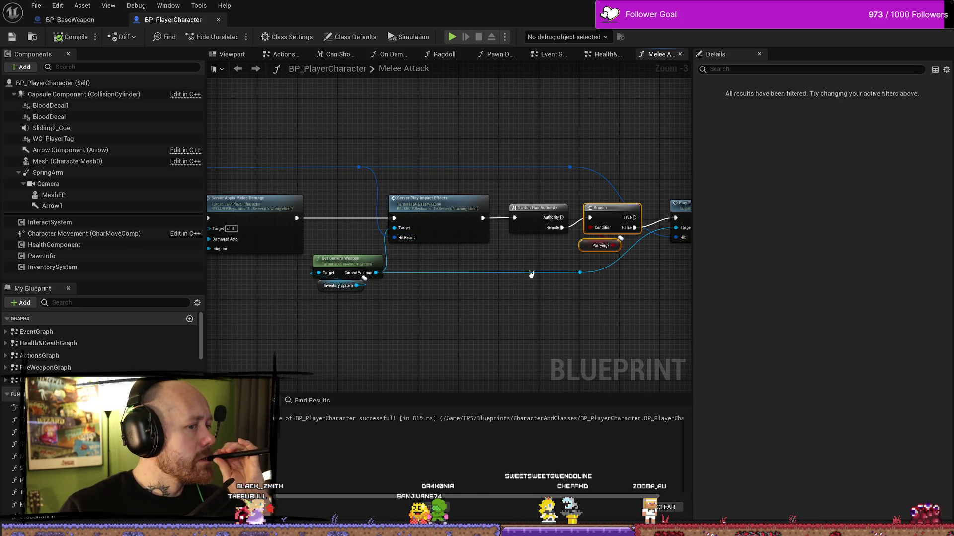
left_click_drag(545, 336, 507, 301)
- Browse the blueprint editor's File menu and recent blueprints without choosing anything
left_click(45, 2)
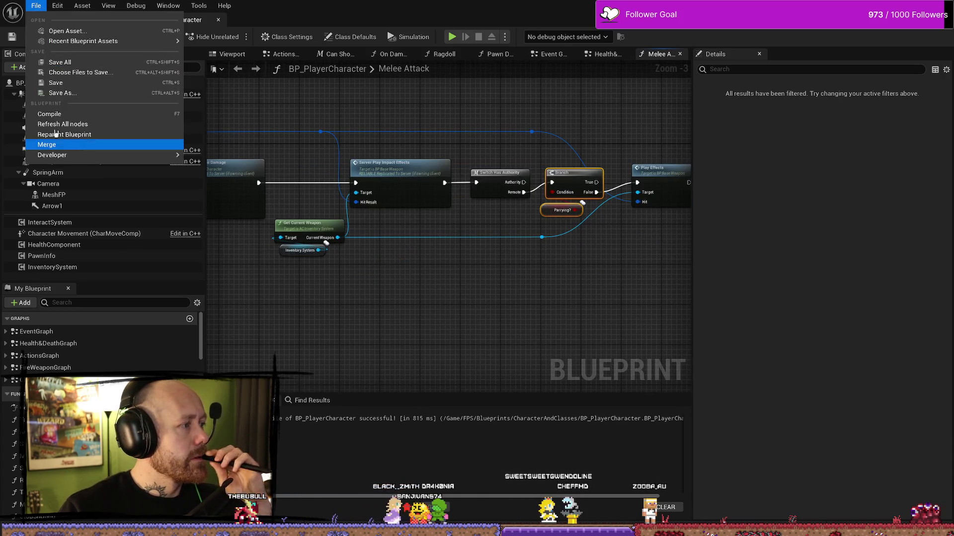
left_click(76, 63)
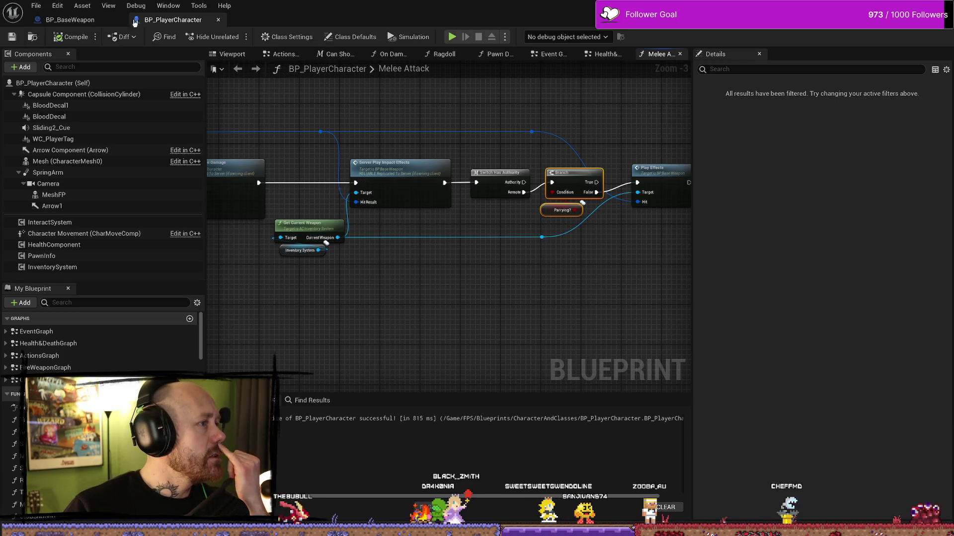
left_click(41, 4)
left_click(41, 4)
left_click(42, 4)
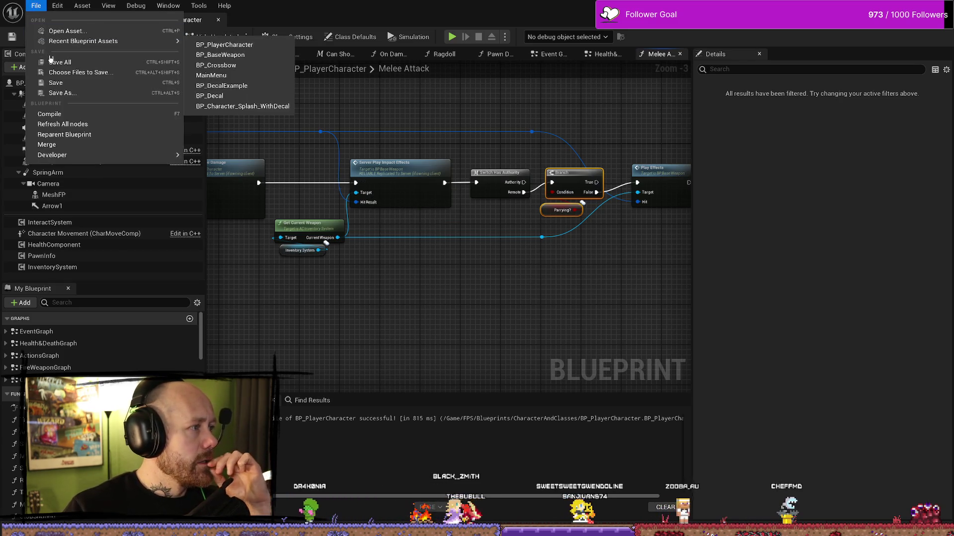
left_click(98, 59)
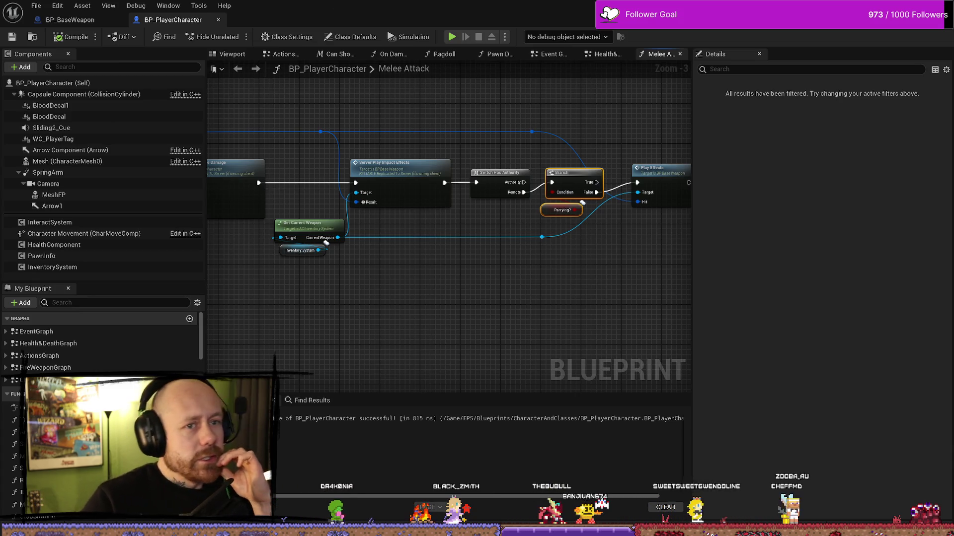
- From the level editor, package the project for Windows into the ForTesting folder
key("alt+Tab")
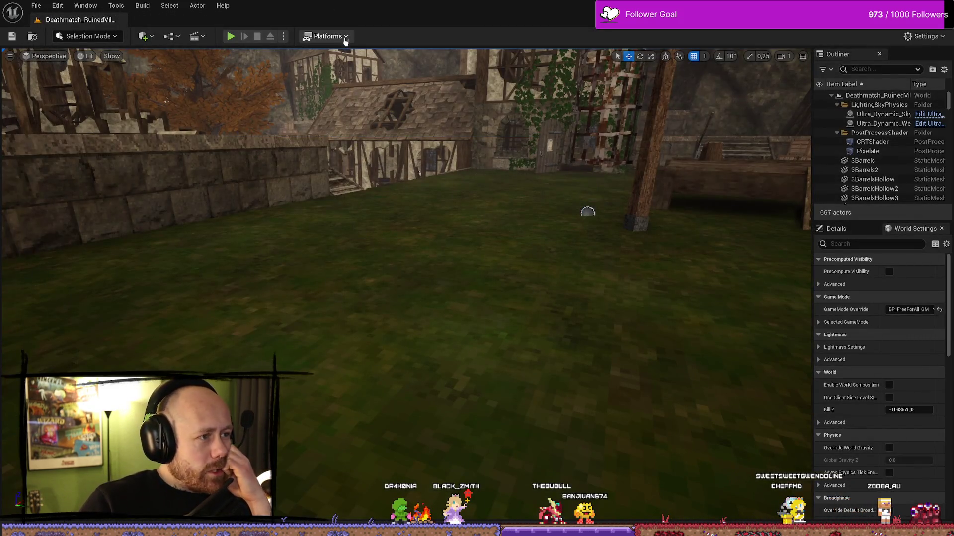
left_click(328, 36)
mouse_move(392, 187)
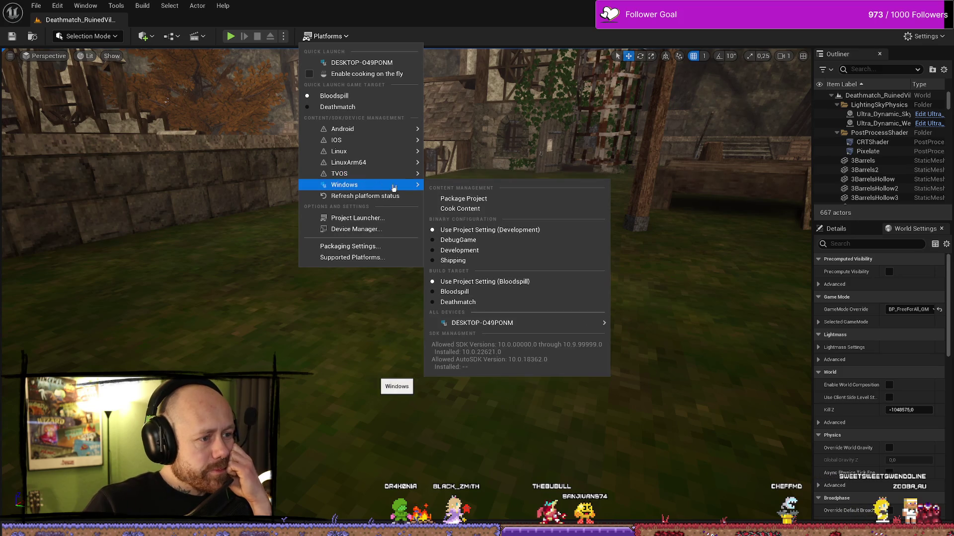
left_click(457, 196)
left_click(495, 358)
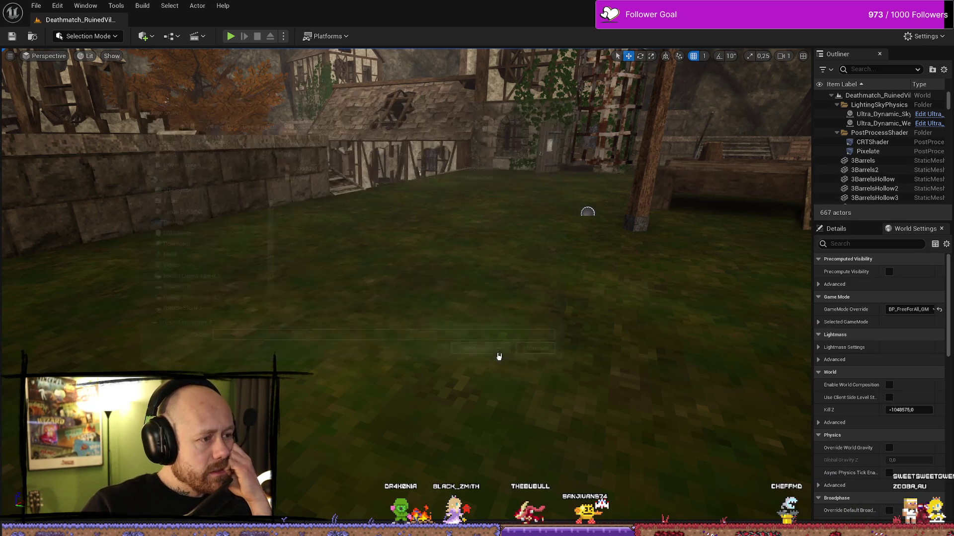
- Glance at the ForTesting folder, then show the Output Log to watch packaging
key("alt+Tab")
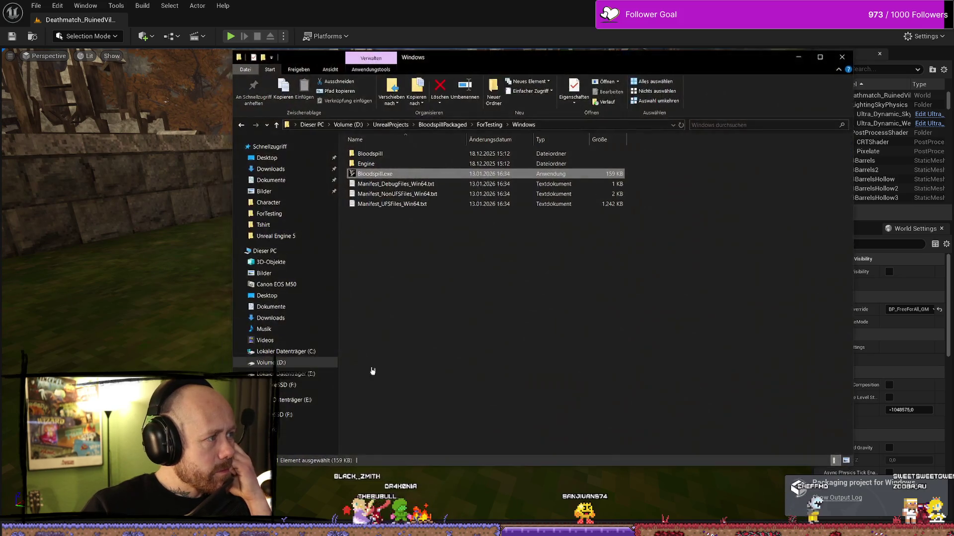
left_click(486, 340)
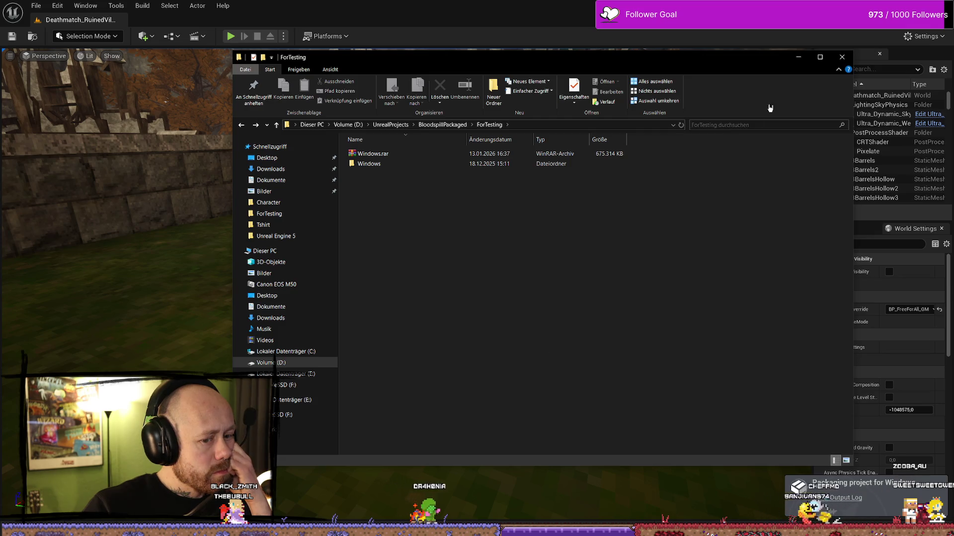
key("alt+Tab")
left_click(820, 497)
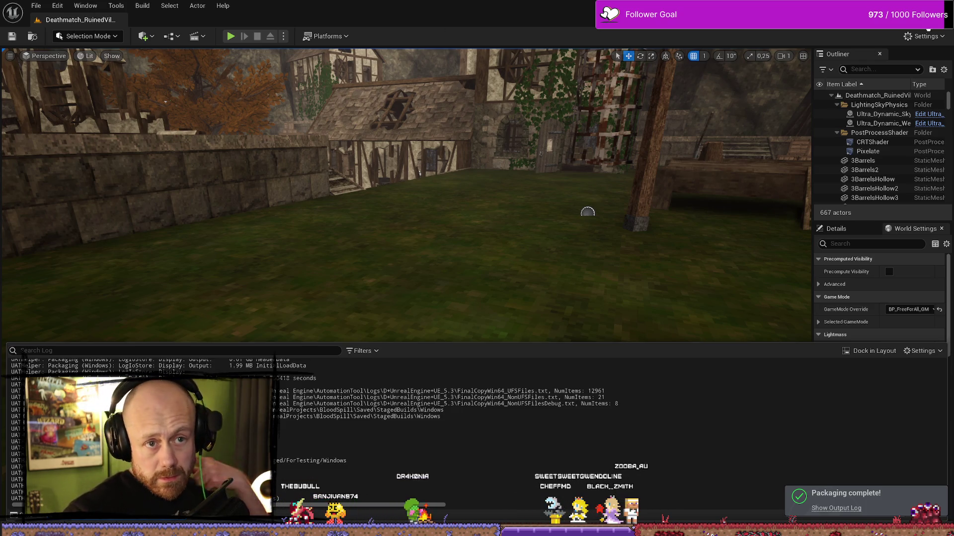
- Once packaging finishes, delete the old Windows.rar from the ForTesting folder
key("super+d")
key("alt+Tab")
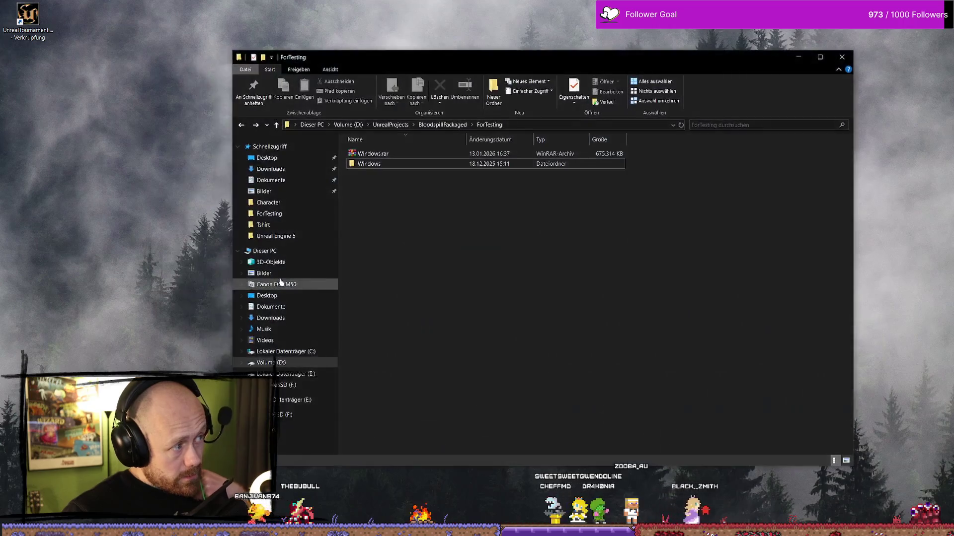
left_click(386, 161)
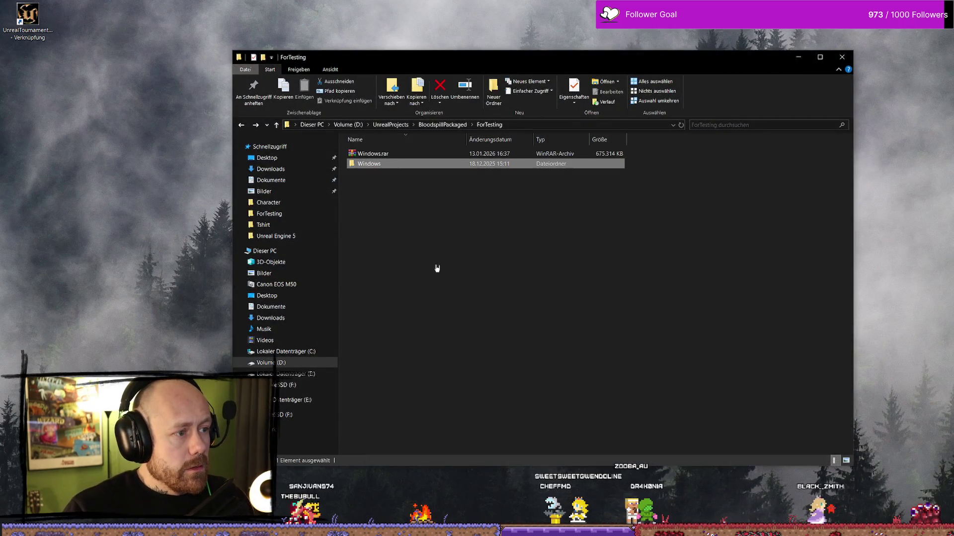
left_click(410, 154)
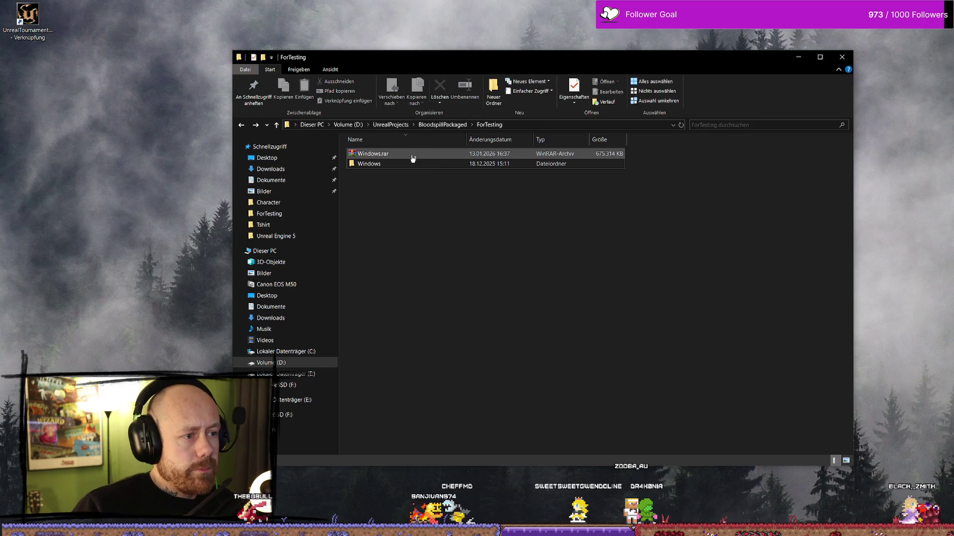
key("Delete")
- Compress the Windows build folder into Windows.rar with WinRAR's Add to archive
right_click(390, 155)
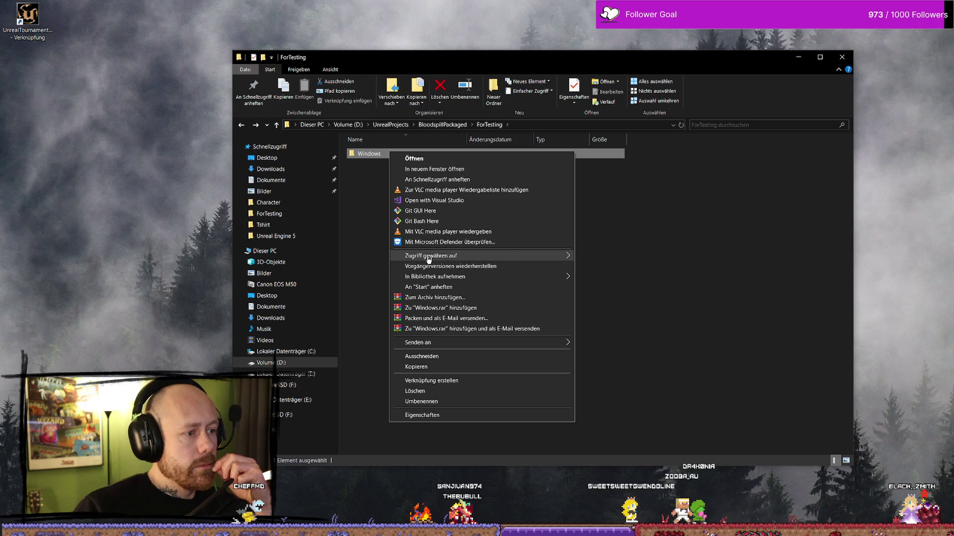
left_click(442, 298)
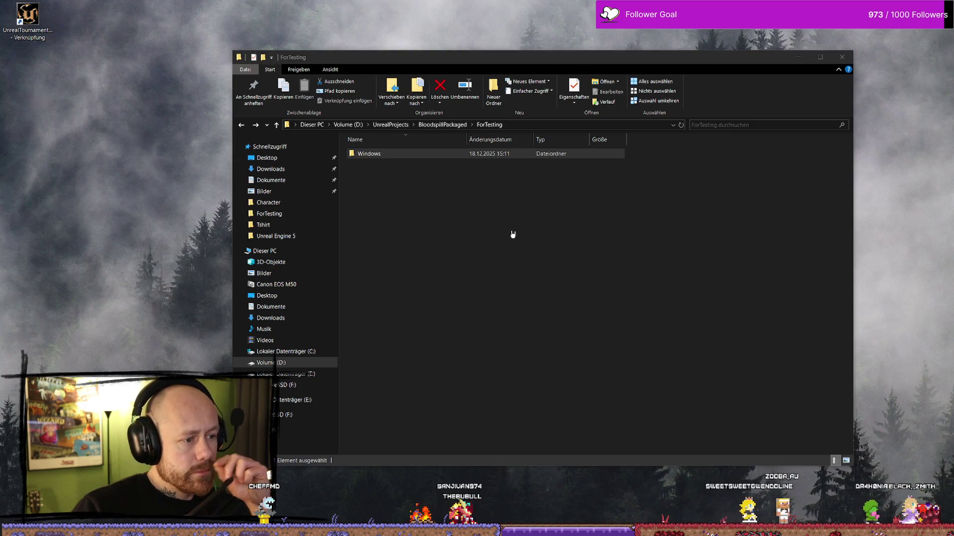
left_click(531, 356)
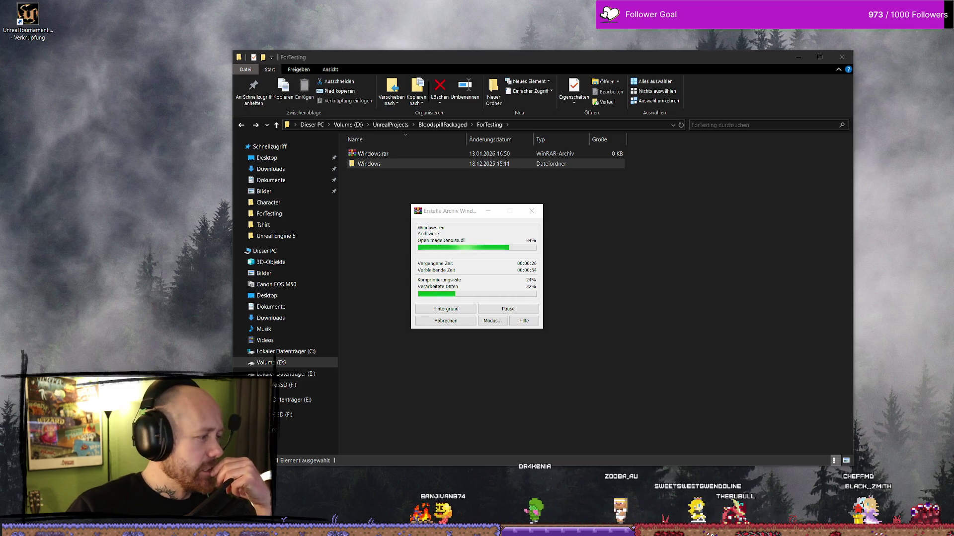
- Cycle through the open windows back to the Unreal editor
left_click(434, 385)
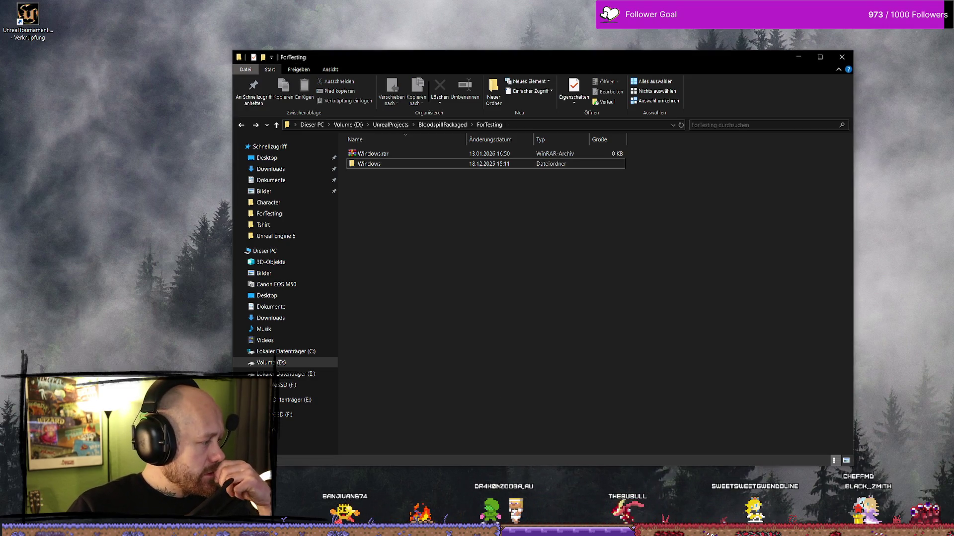
key("alt+Tab")
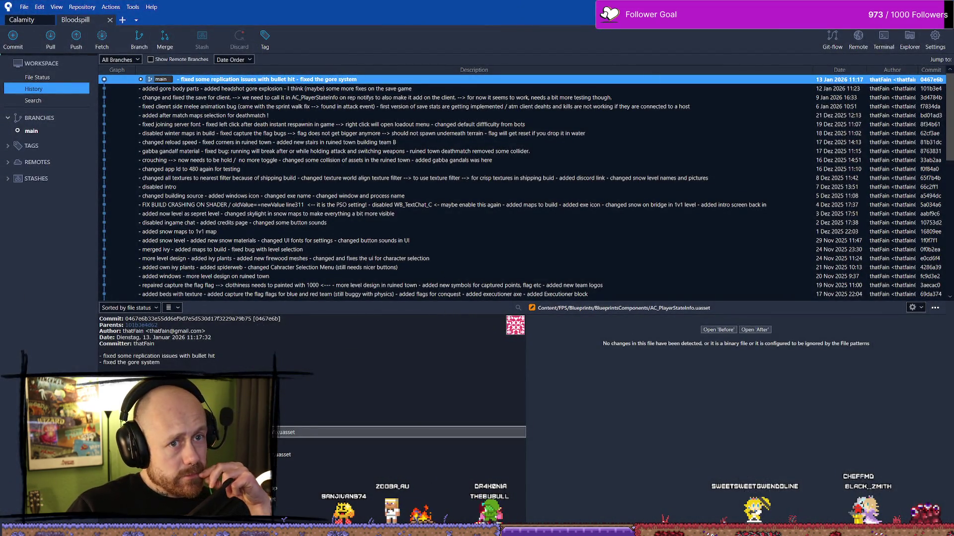
key("alt+Tab")
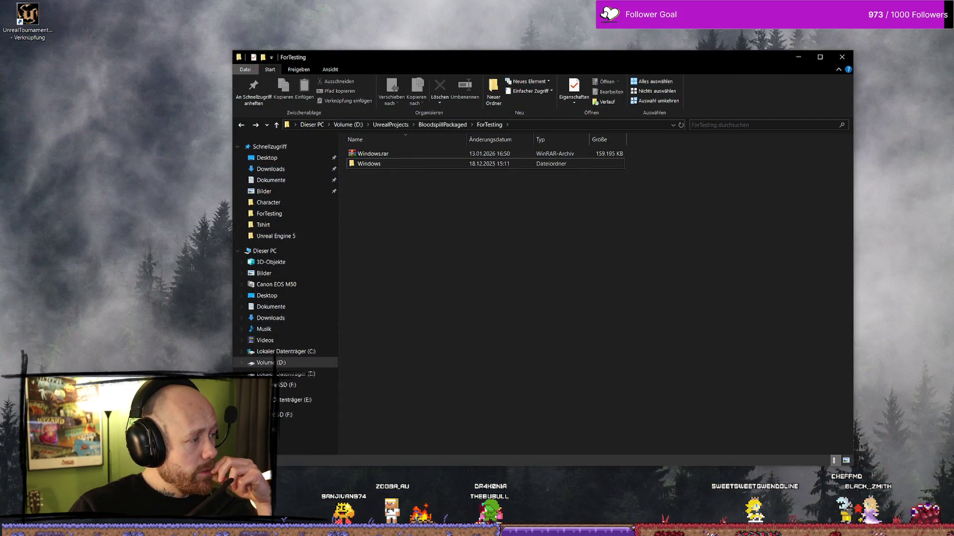
key("alt+Tab")
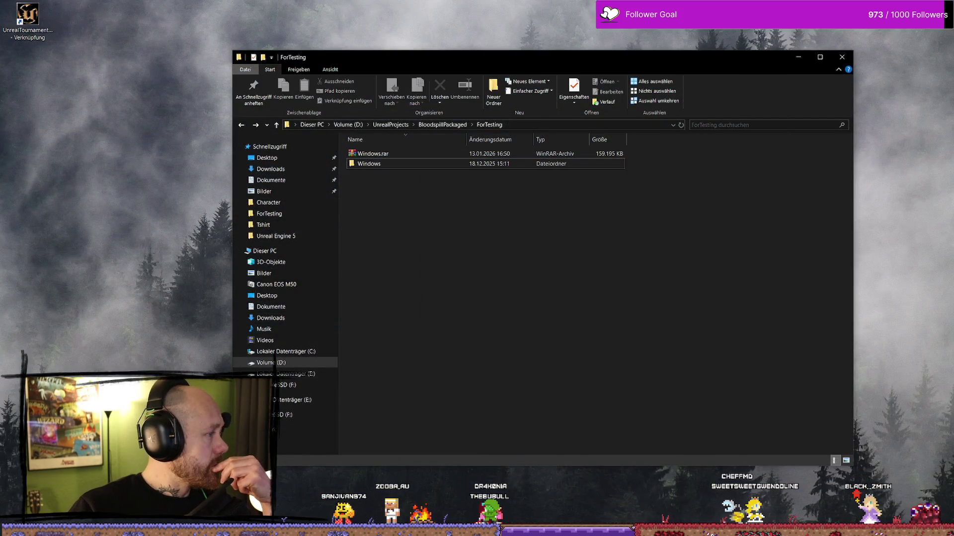
key("alt+Tab")
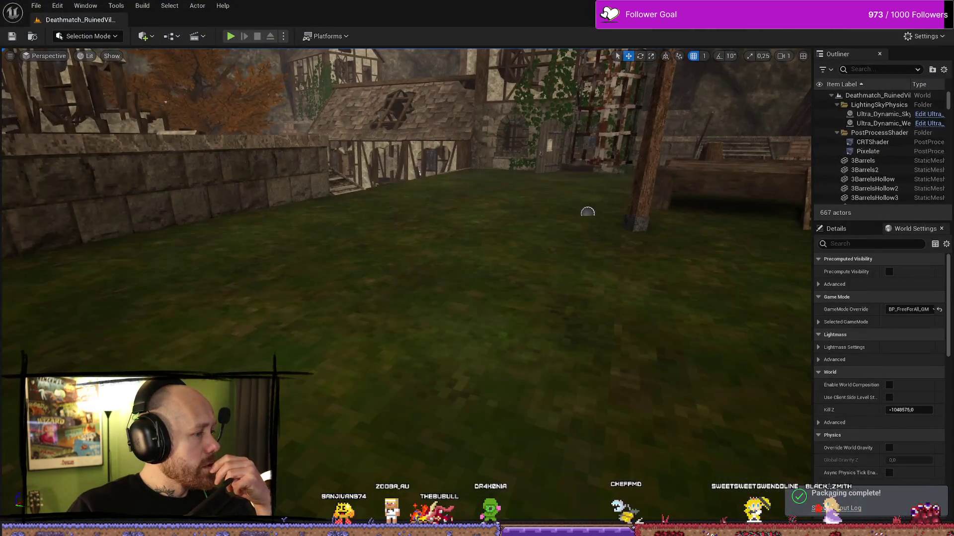
- Close the Output Log, Save All, and wait for Windows.rar to reach 675,351 KB
left_click(835, 508)
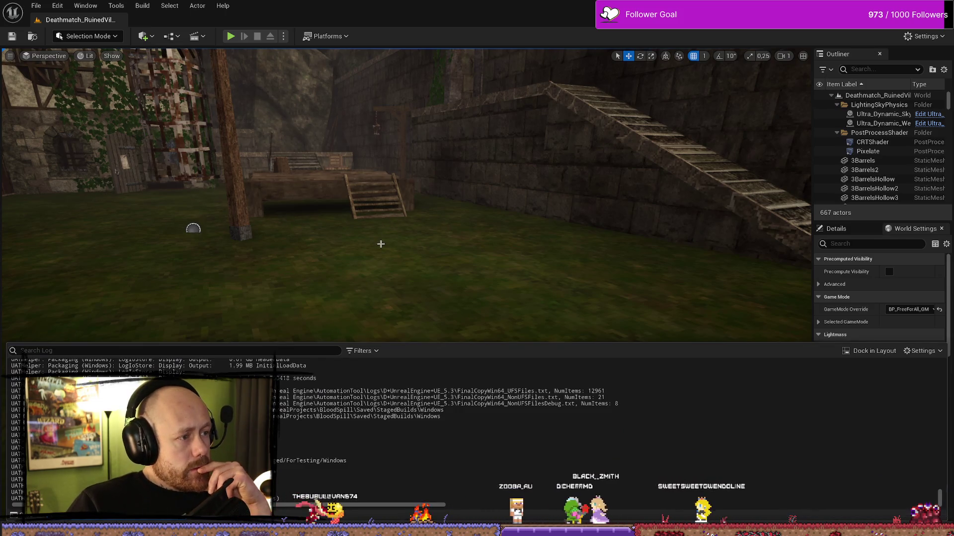
left_click(55, 18)
left_click(36, 5)
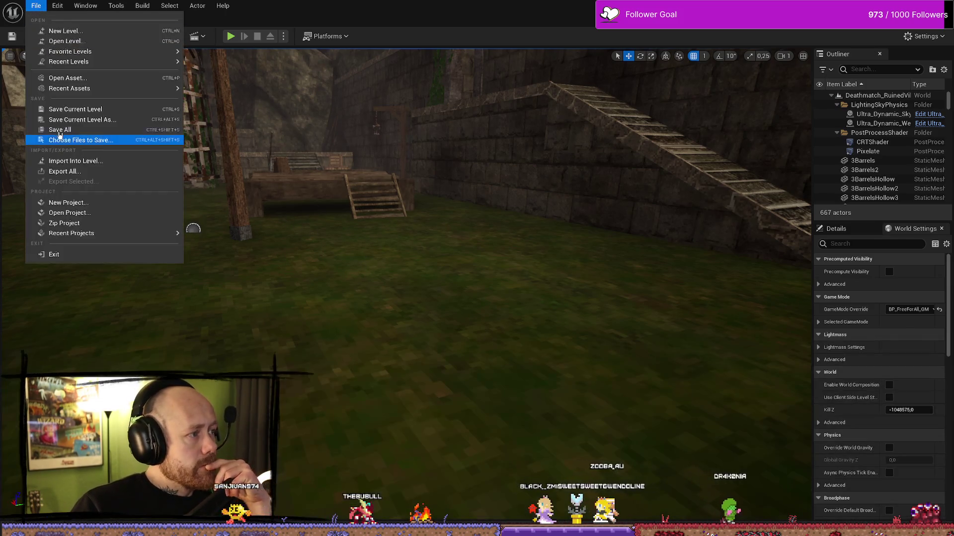
left_click(268, 305)
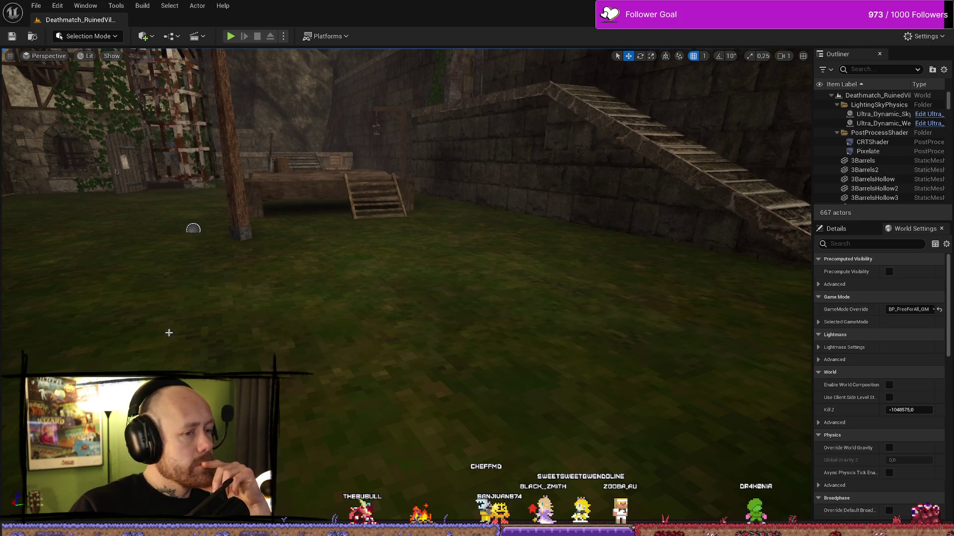
key("alt+Tab")
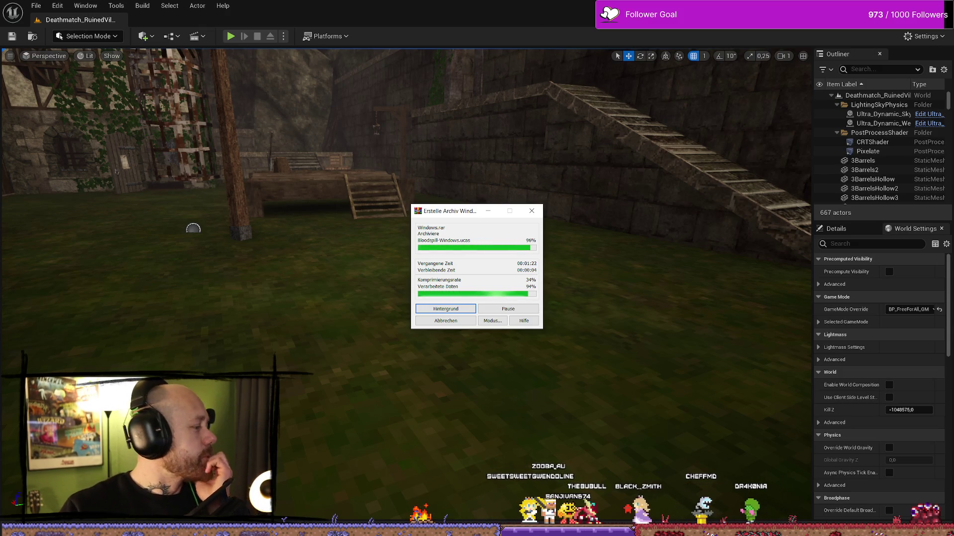
left_click(501, 190)
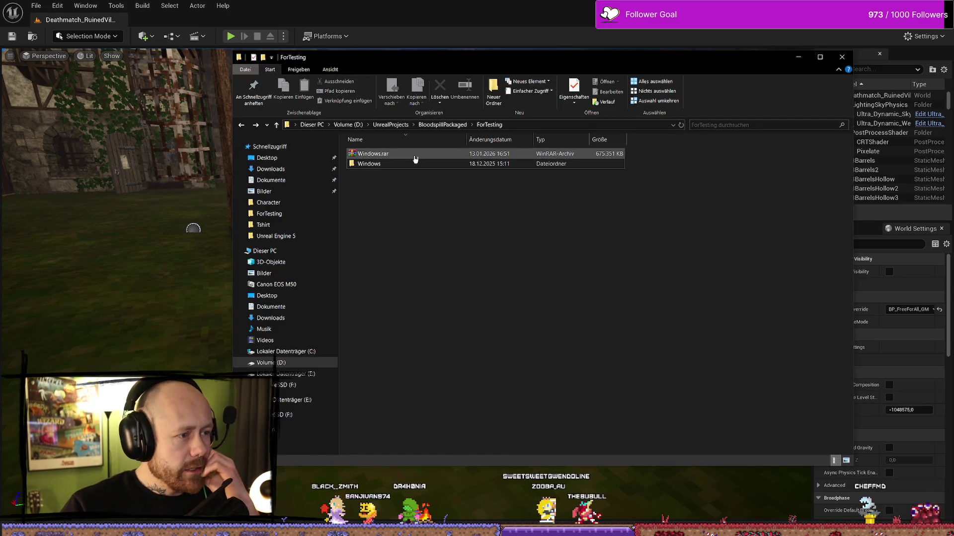
- Launch the packaged Bloodspill.exe from the ForTesting > Windows build folder in File Explorer
left_click(376, 155)
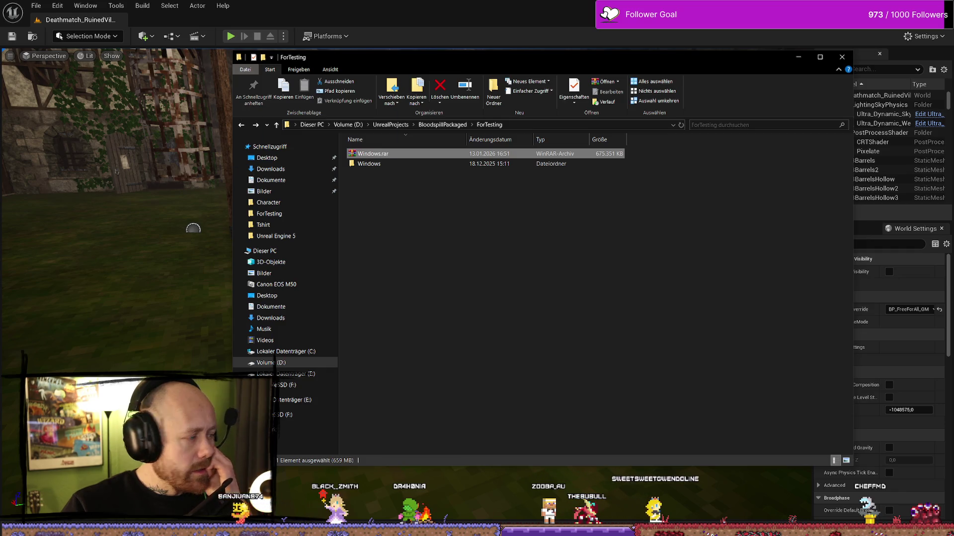
double_click(427, 165)
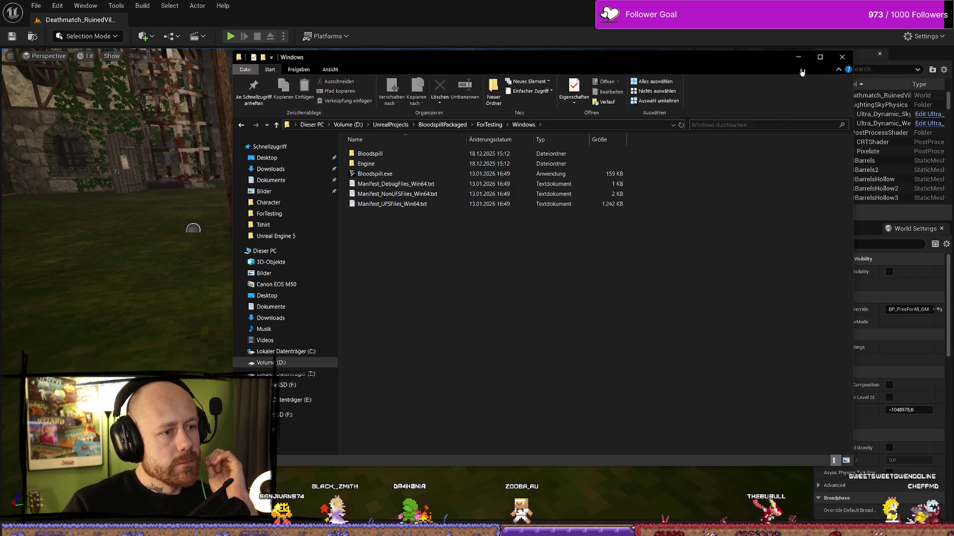
key("alt+Tab")
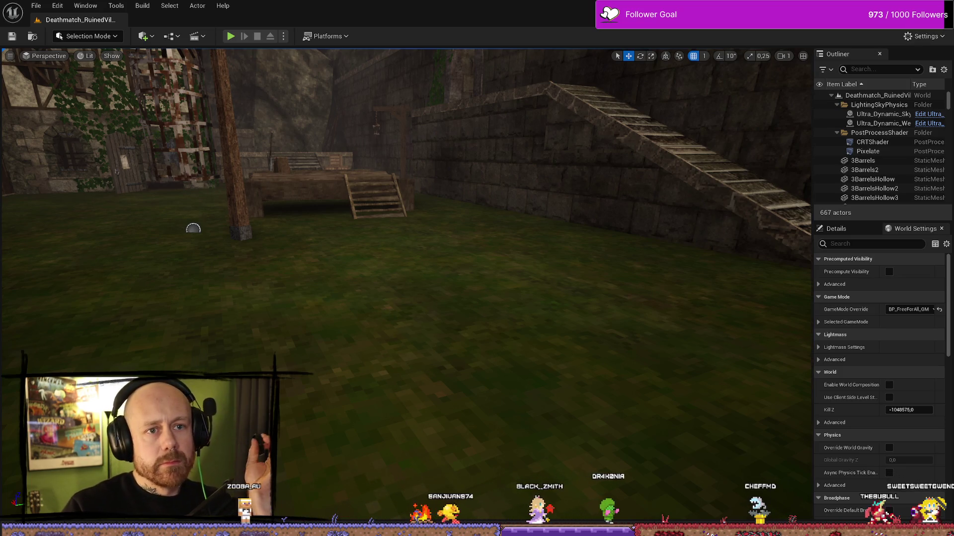
key("super+d")
key("super+e")
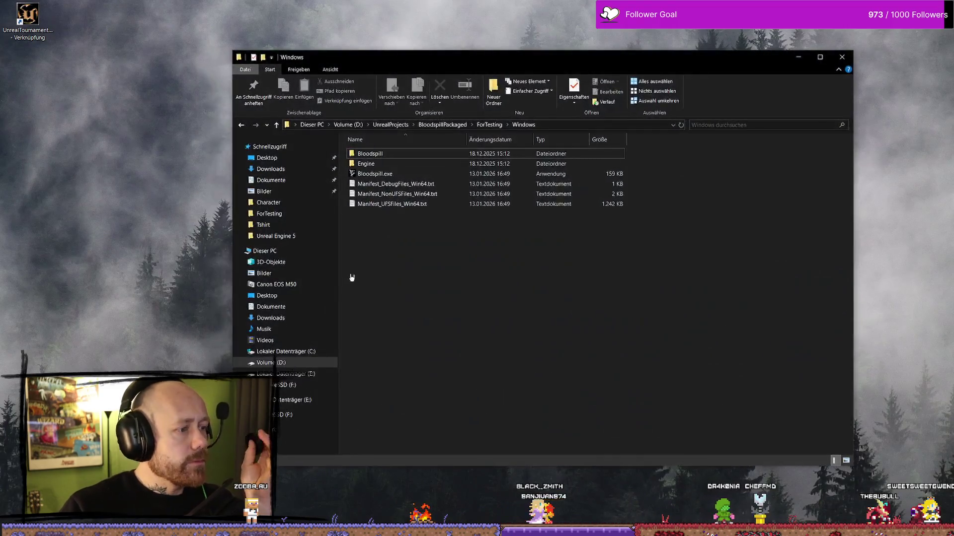
left_click(413, 175)
double_click(412, 177)
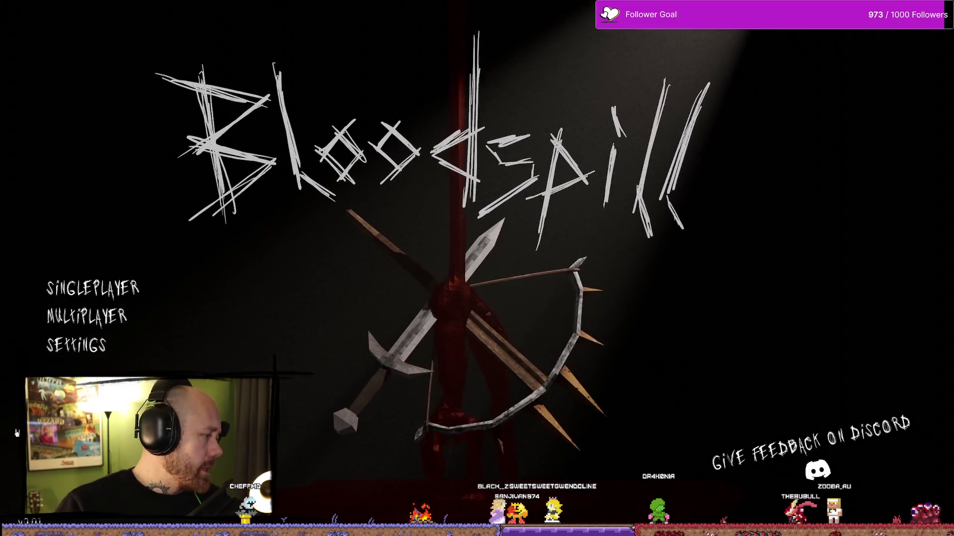
- Start a singleplayer Ruined Village Deathmatch and move forward with the crossbow
left_click(111, 320)
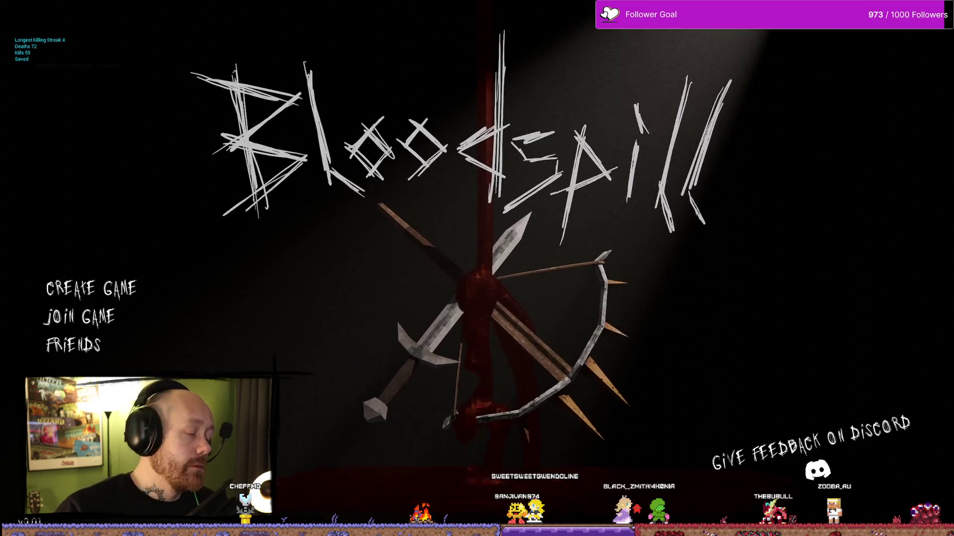
key("Escape")
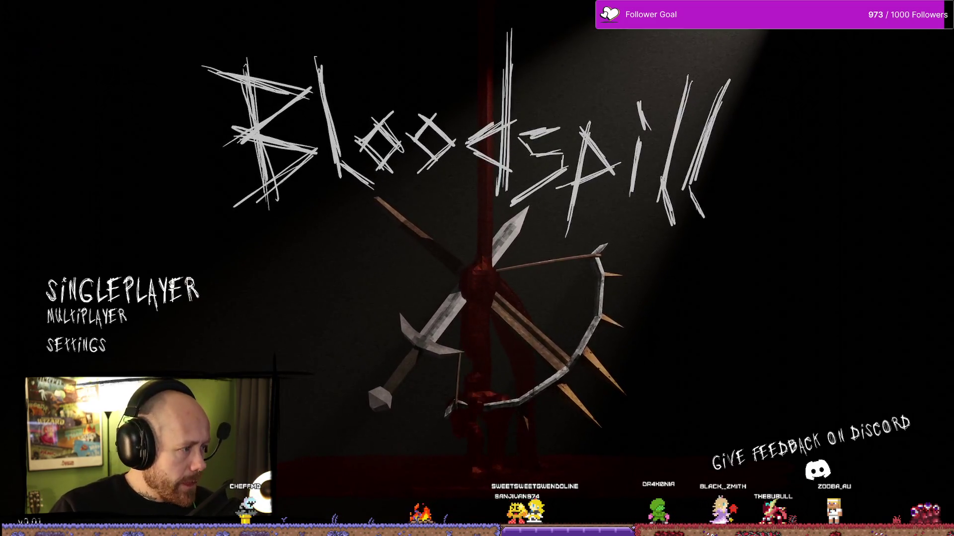
left_click(94, 288)
left_click(864, 481)
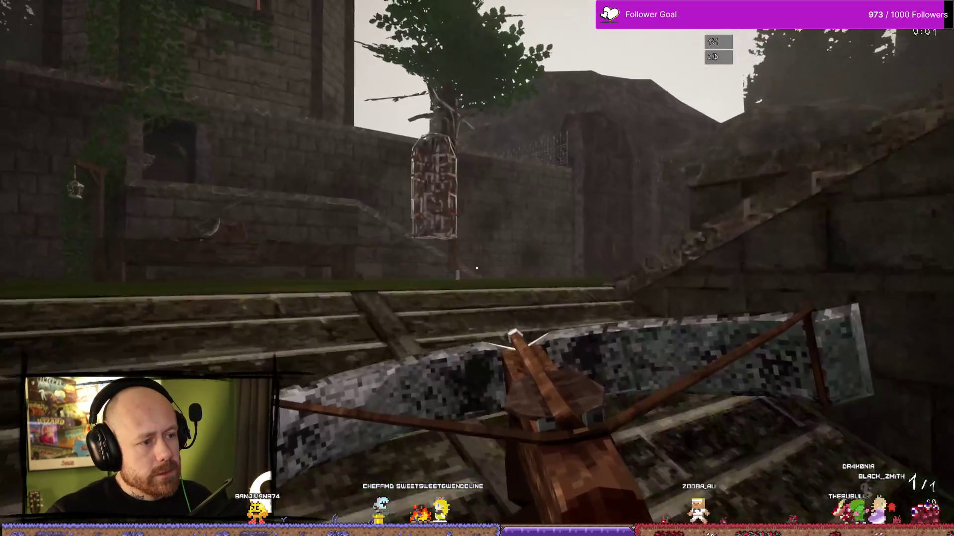
key("w")
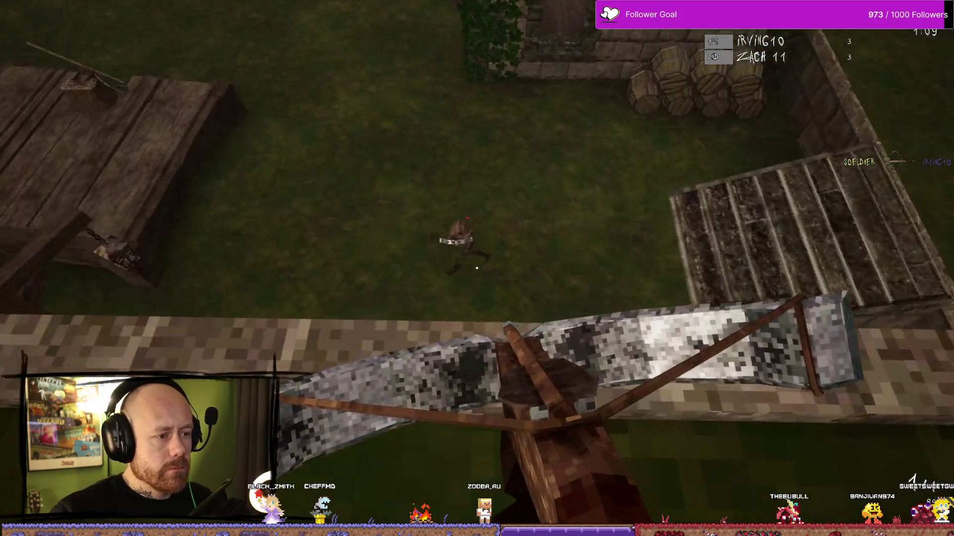
- Score crossbow kills to lead 8 to 5, then respawn and walk out of the timber house
left_click(477, 268)
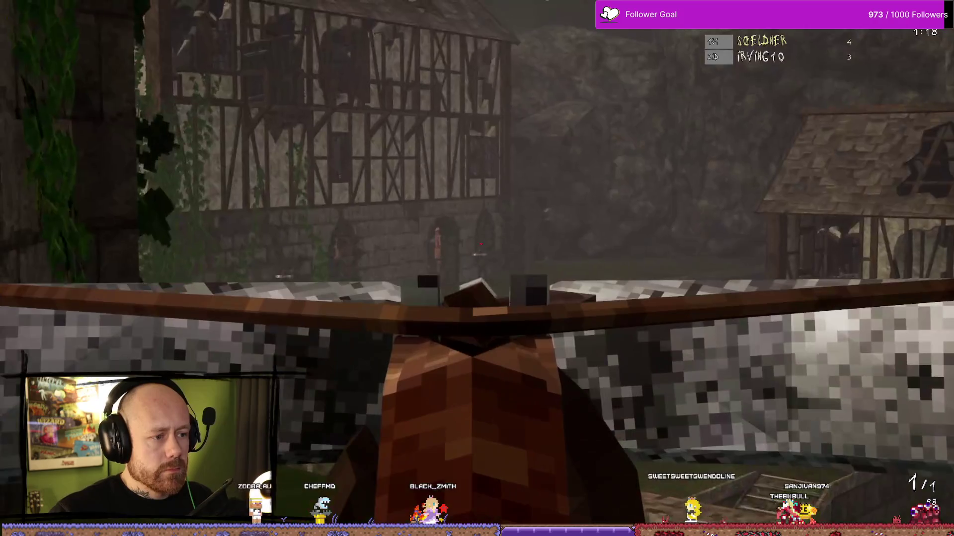
left_click(477, 268)
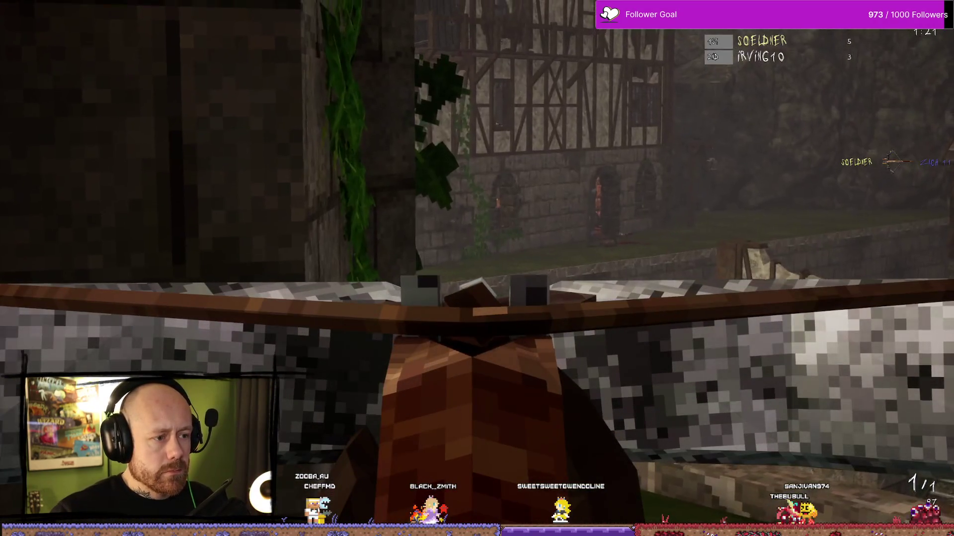
left_click(476, 268)
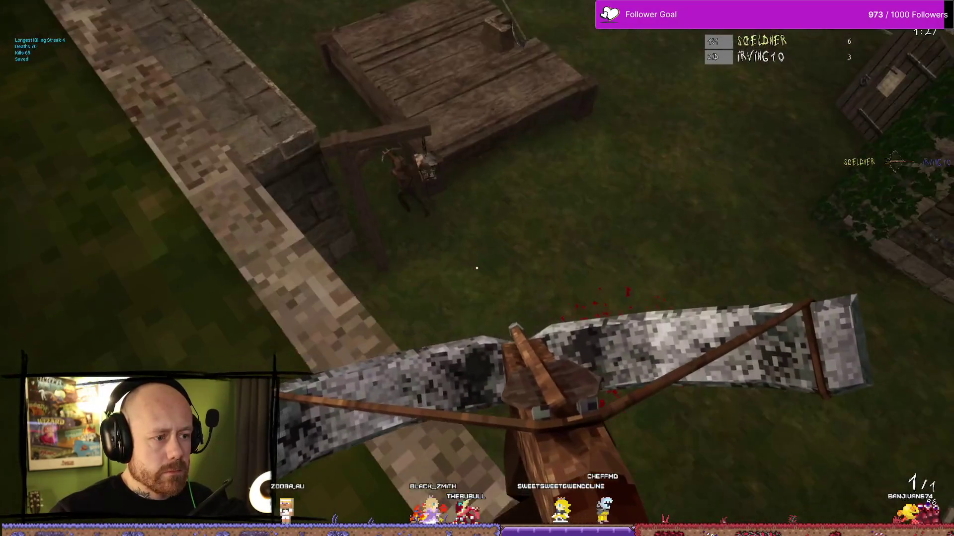
left_click(477, 268)
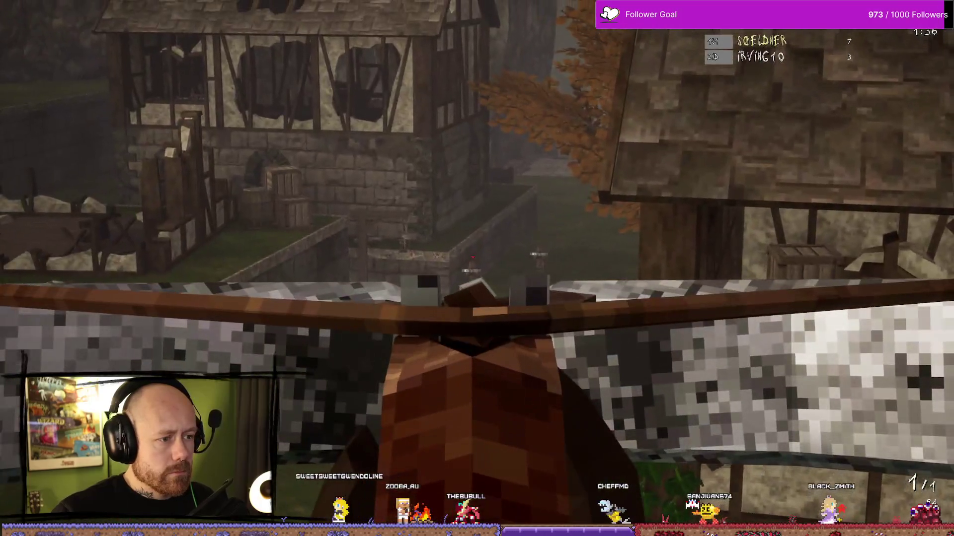
left_click(477, 269)
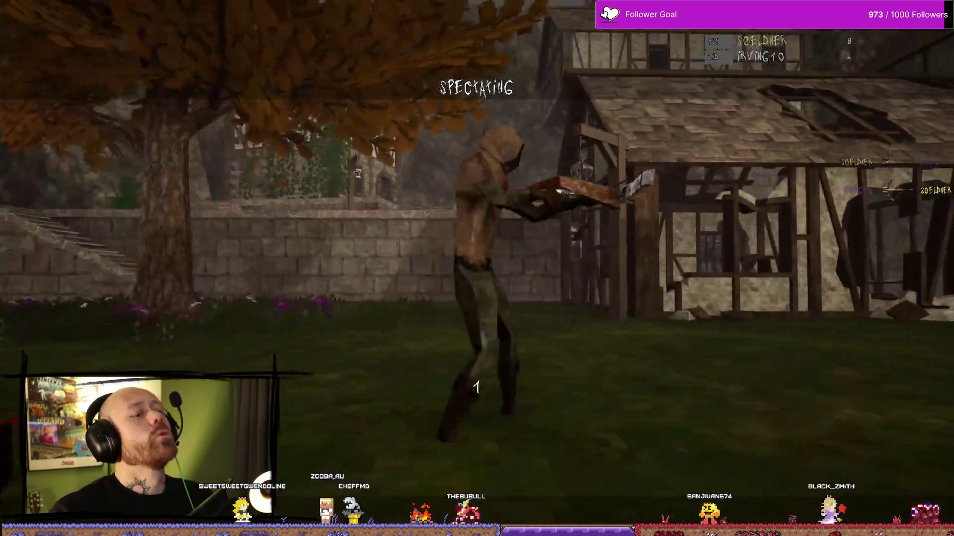
left_click(477, 268)
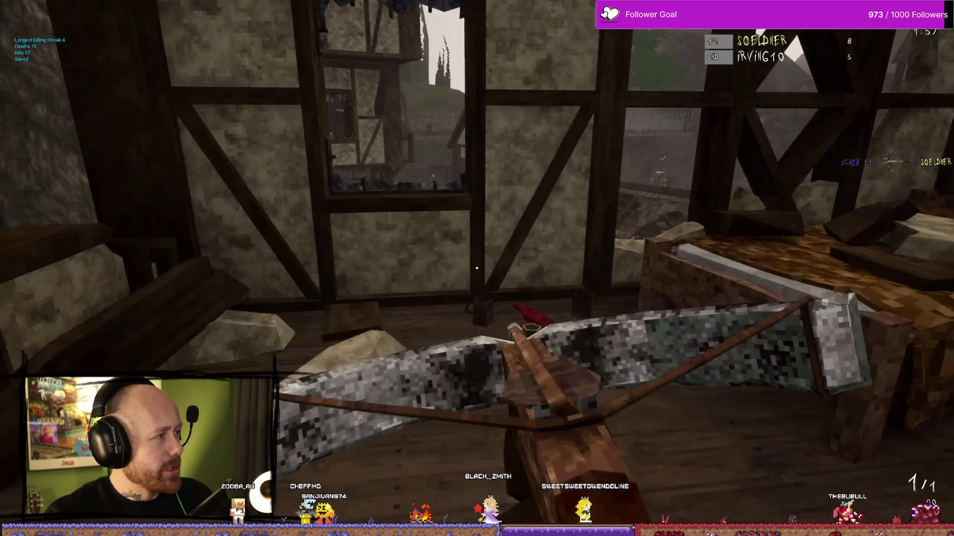
key("w")
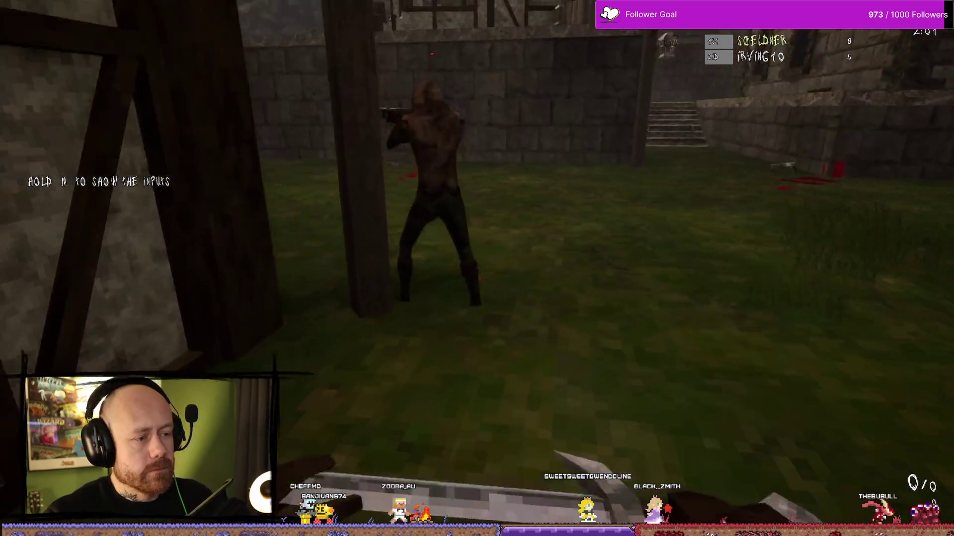
- Kill more enemies with the sword to reach 10 kills, then pause the game
left_click(477, 268)
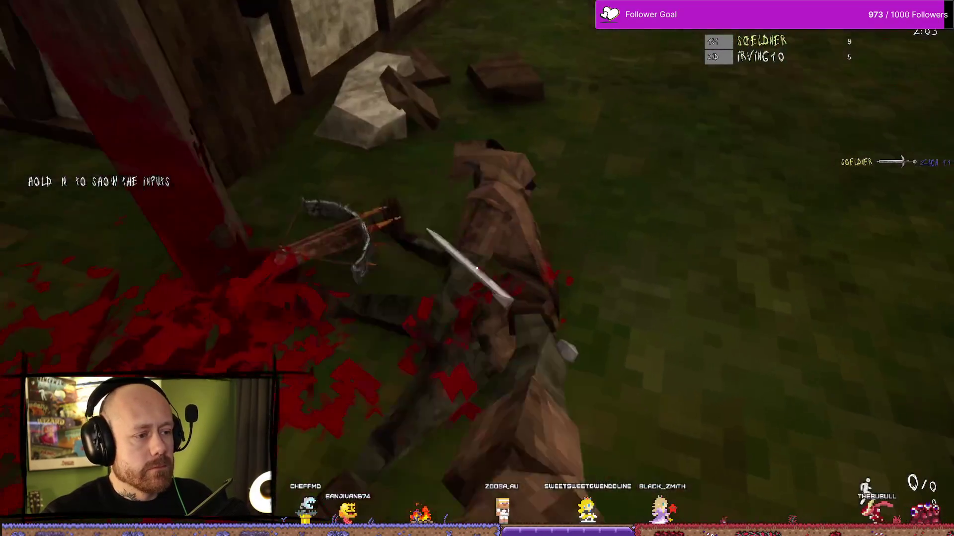
key("w")
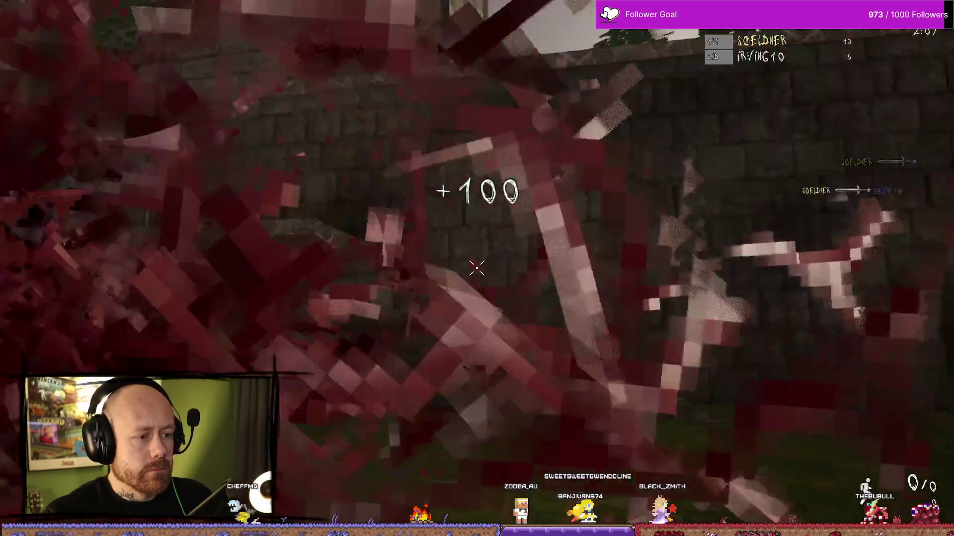
left_click(477, 268)
left_click(476, 268)
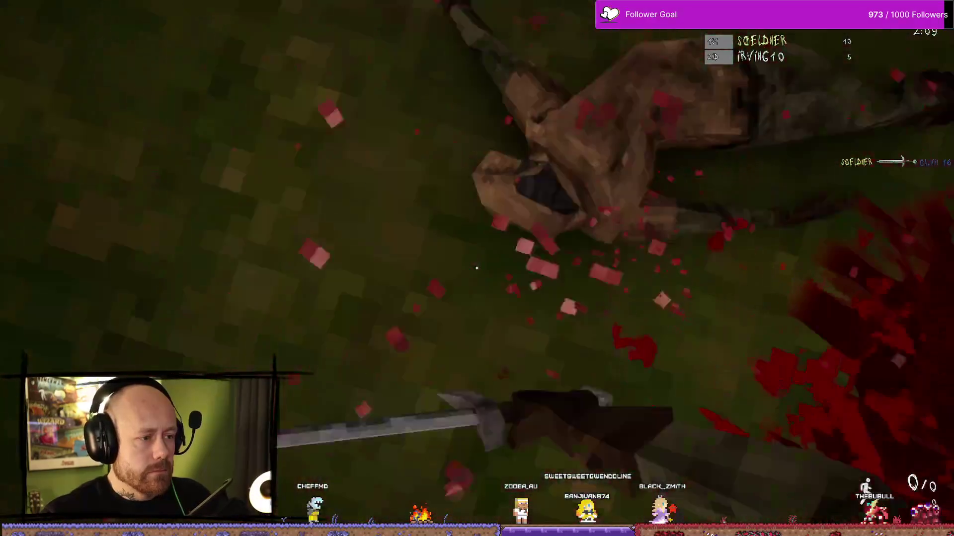
left_click(477, 268)
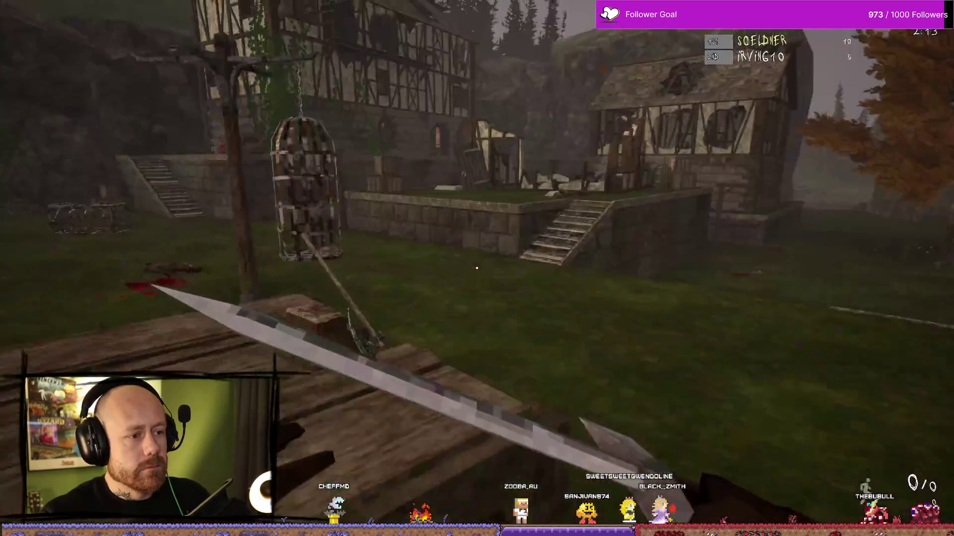
key("w")
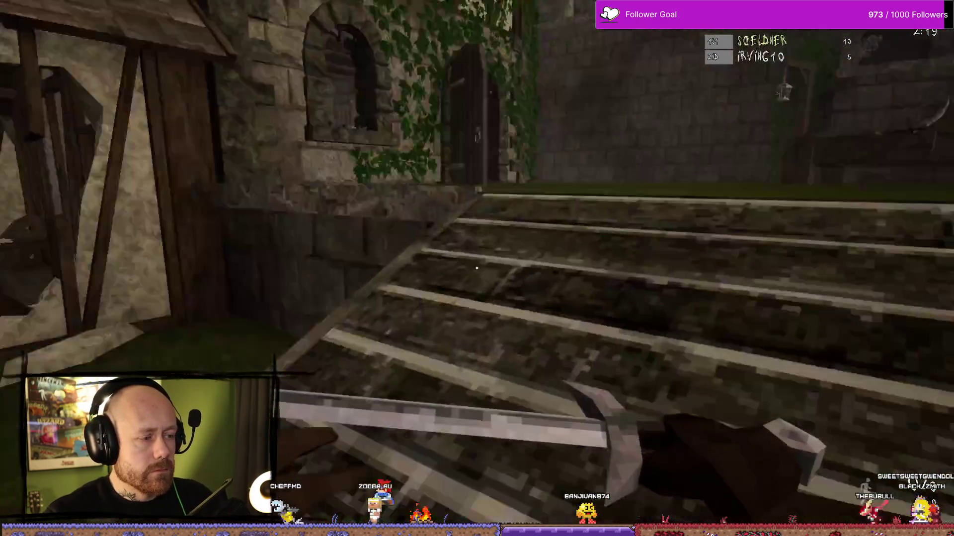
key("w")
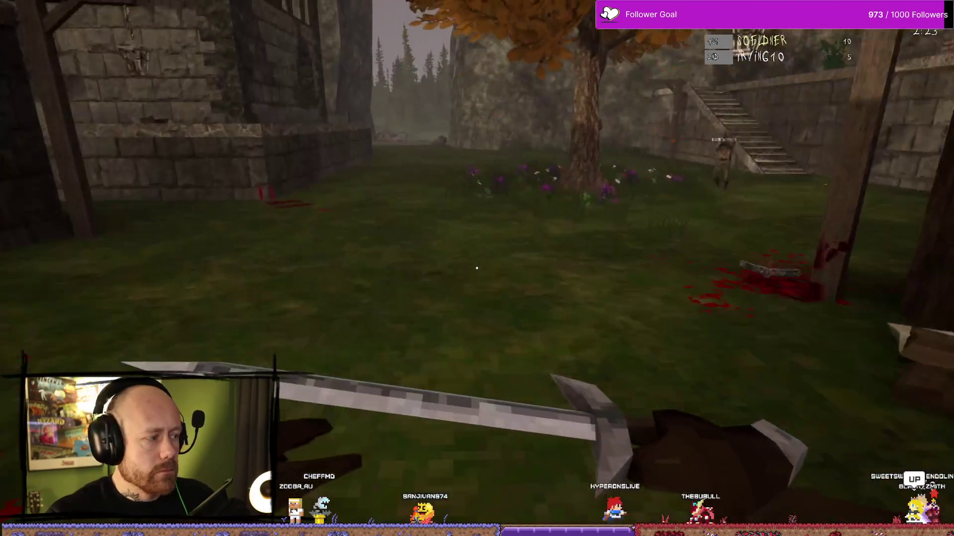
key("Escape")
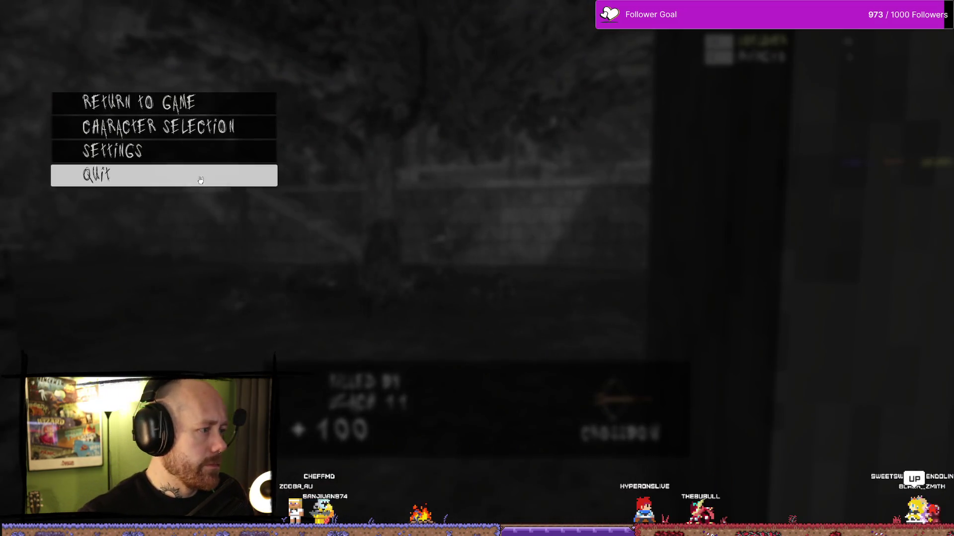
- Quit the current match, join a multiplayer server and deploy with the loadout
left_click(198, 175)
left_click(408, 297)
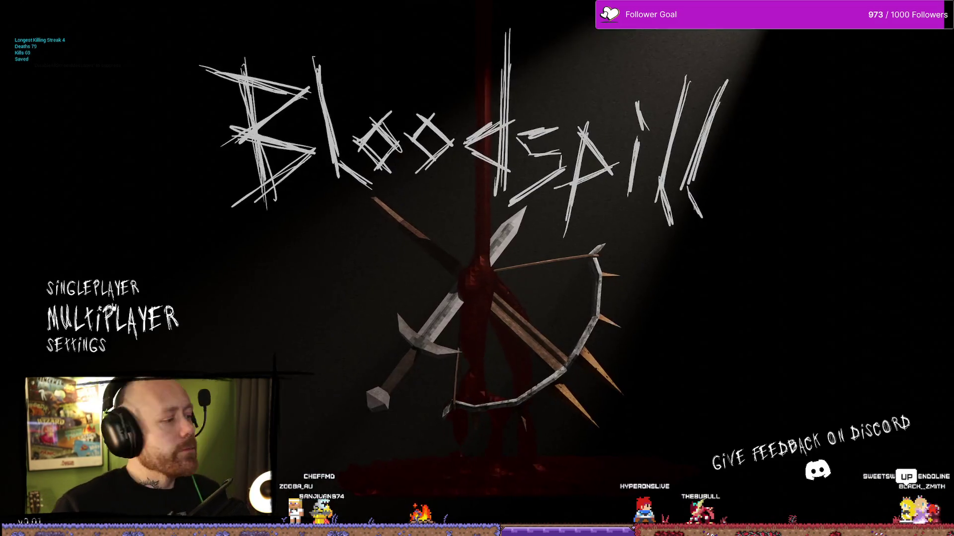
left_click(99, 316)
left_click(99, 320)
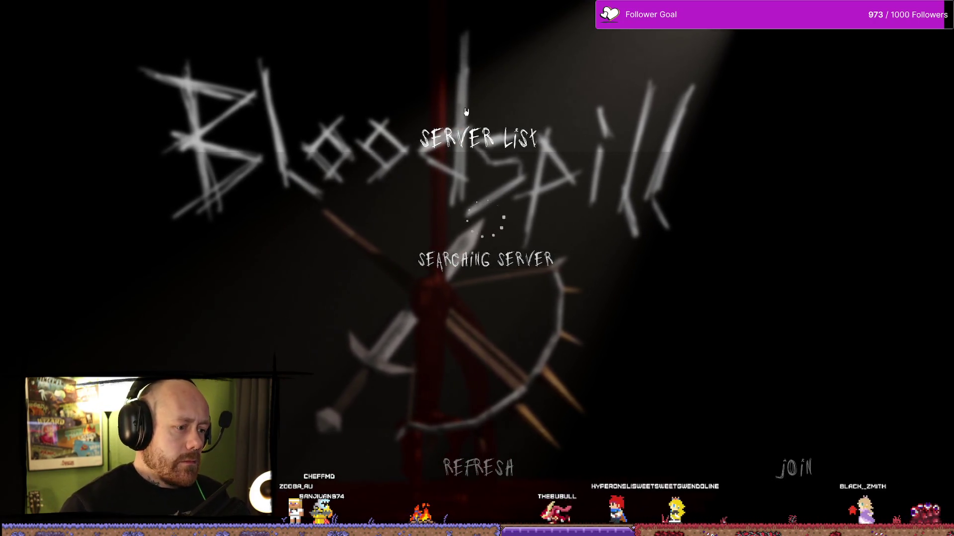
left_click(795, 469)
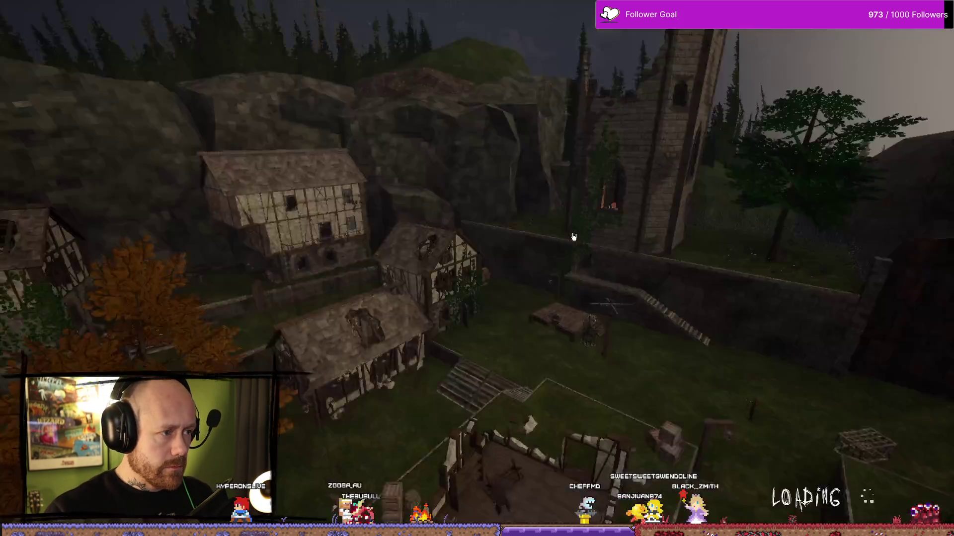
left_click(477, 464)
- Switch to the sword and kill the first enemy, striking the body again to check blood
key("w")
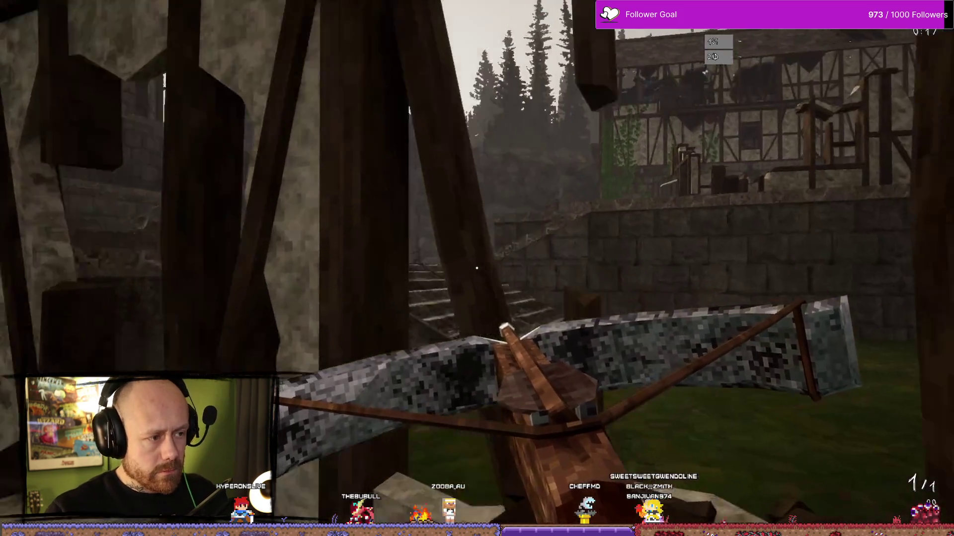
key("2")
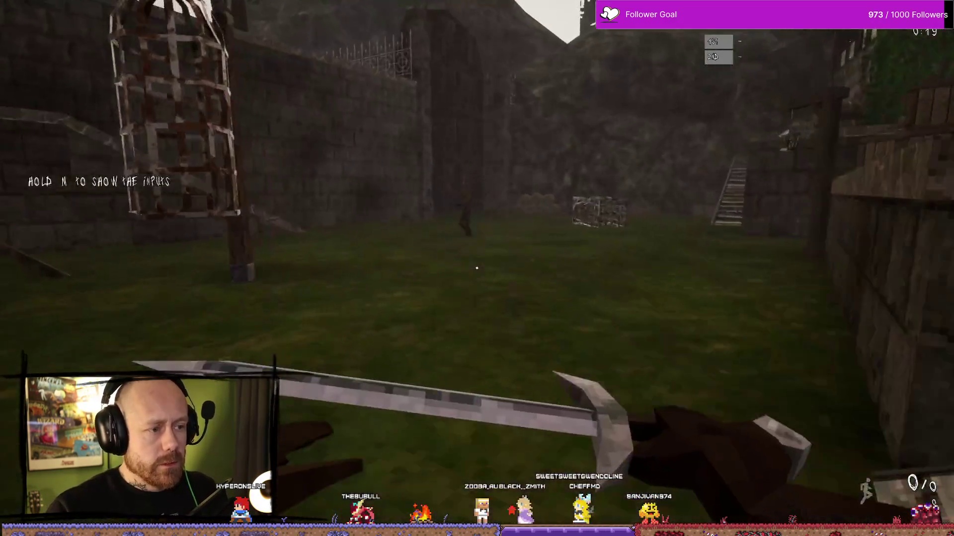
left_click(477, 268)
key("s")
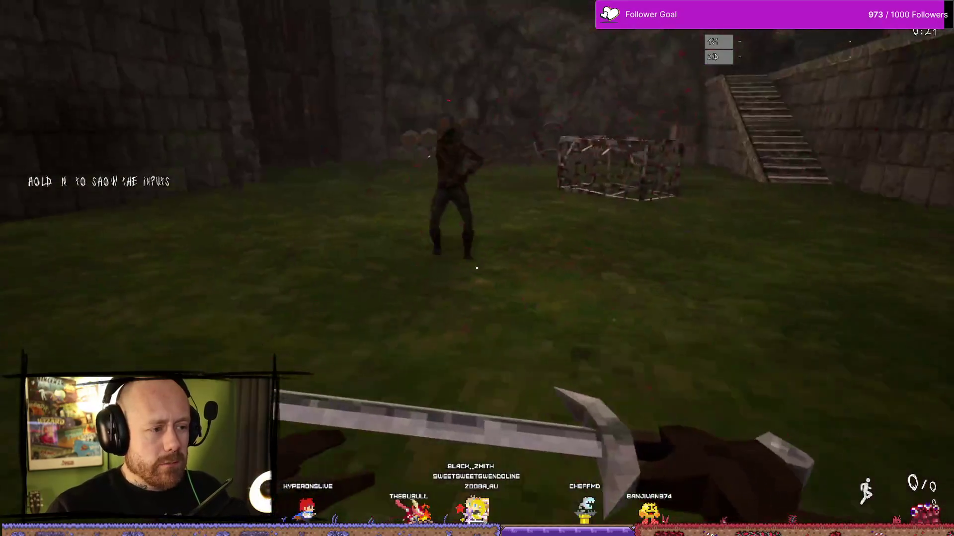
key("w")
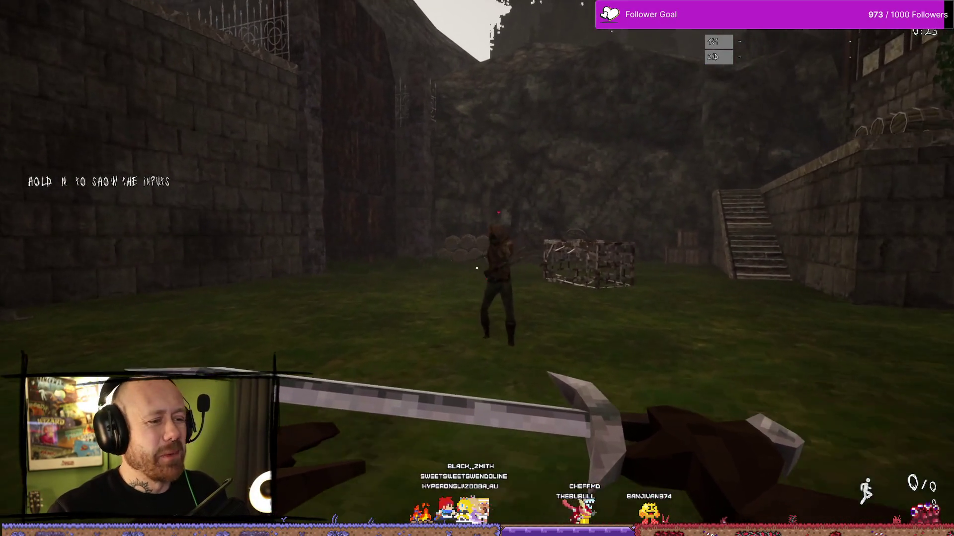
left_click(477, 269)
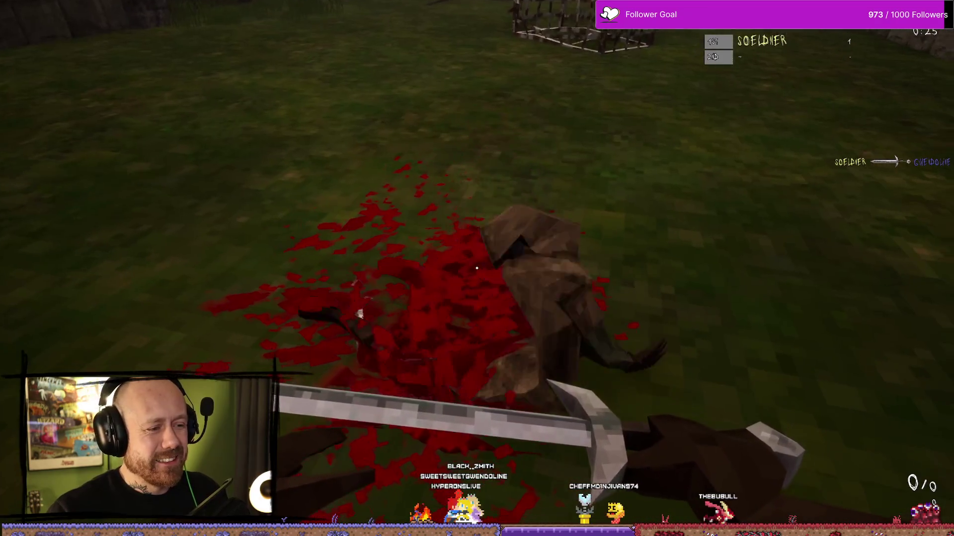
left_click(477, 268)
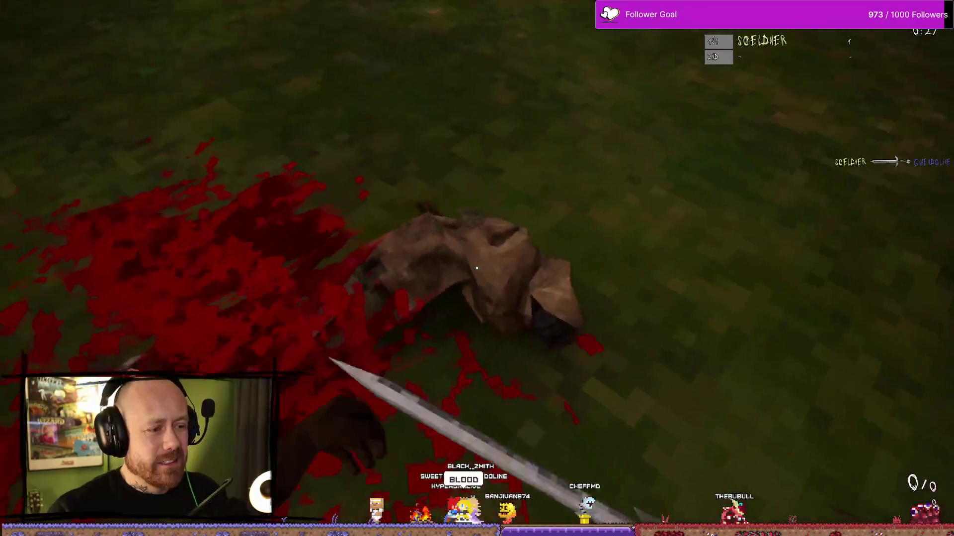
left_click(477, 268)
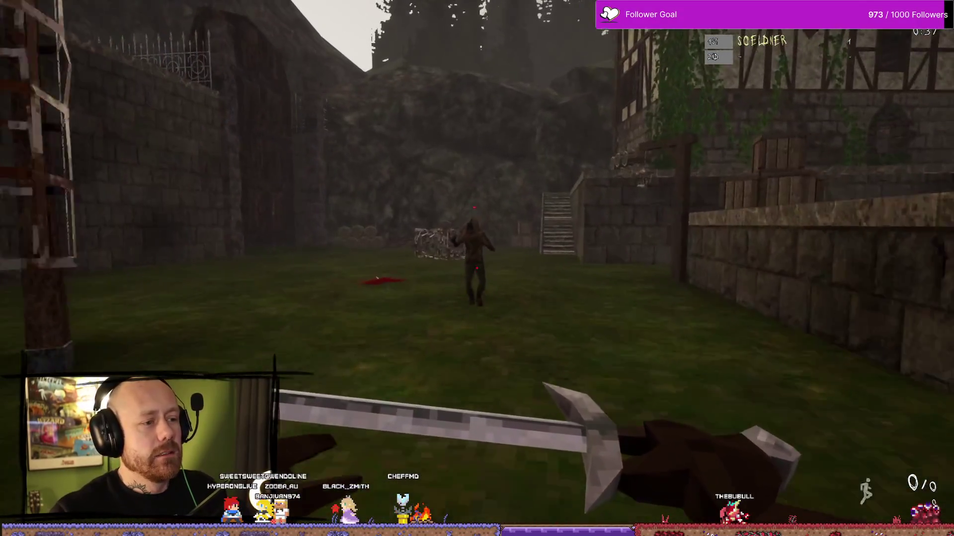
- Kill two more enemies with the sword, reaching 3 sword kills
left_click(477, 269)
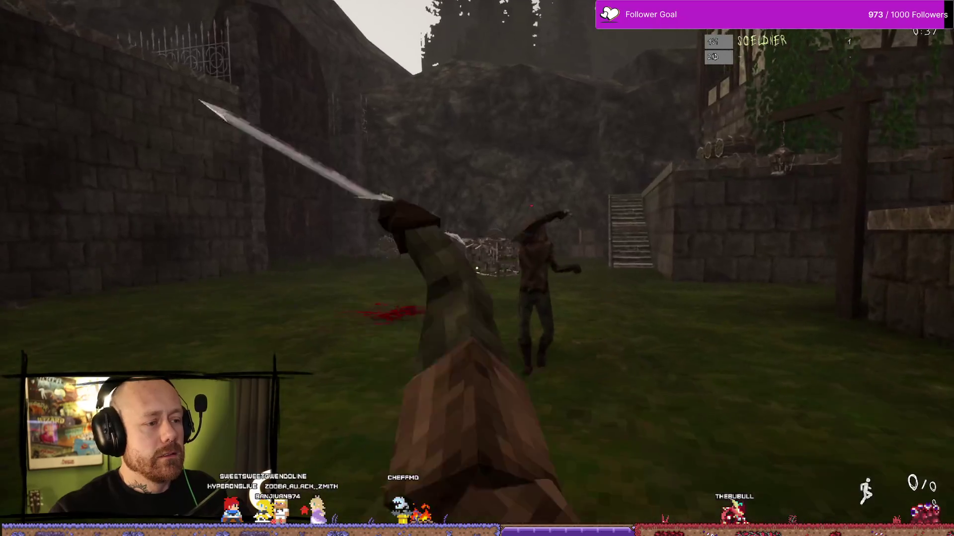
left_click(477, 268)
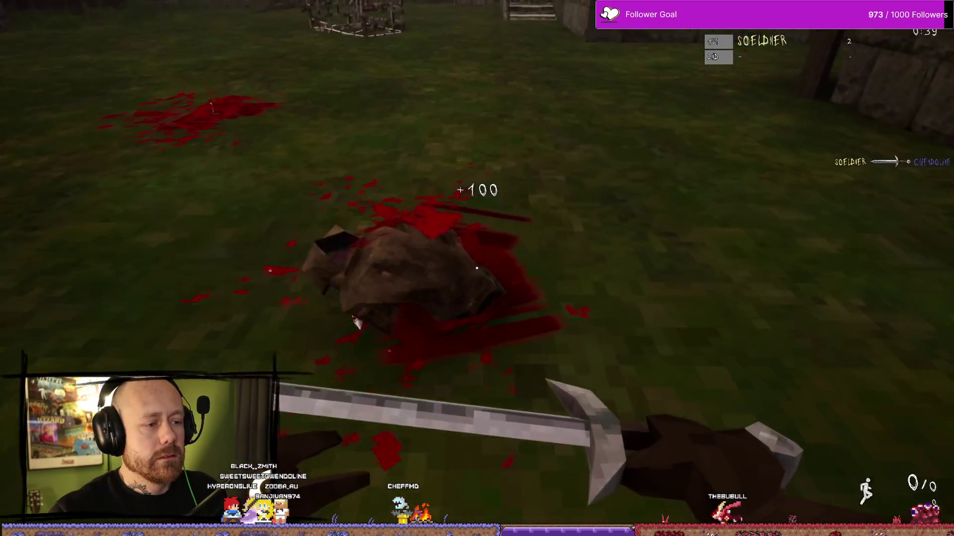
left_click(477, 268)
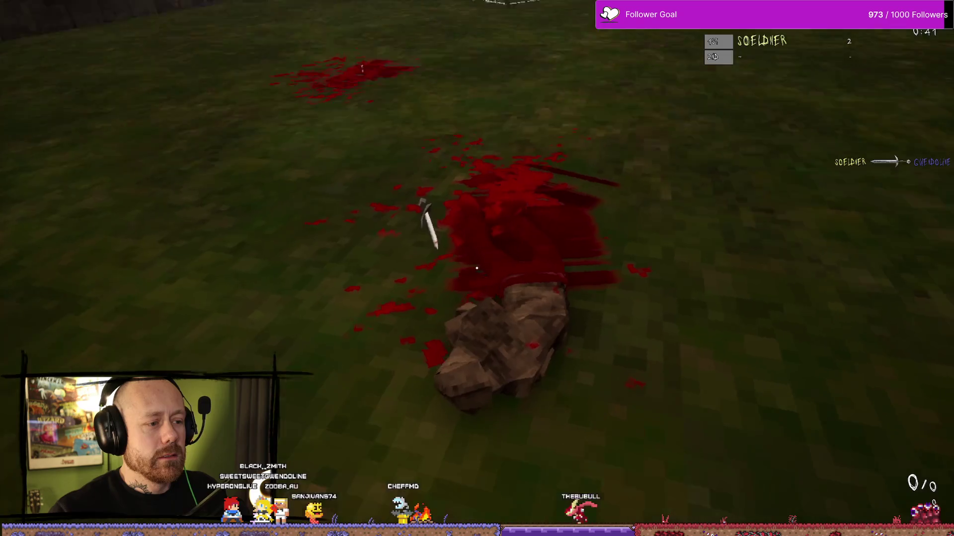
left_click(477, 268)
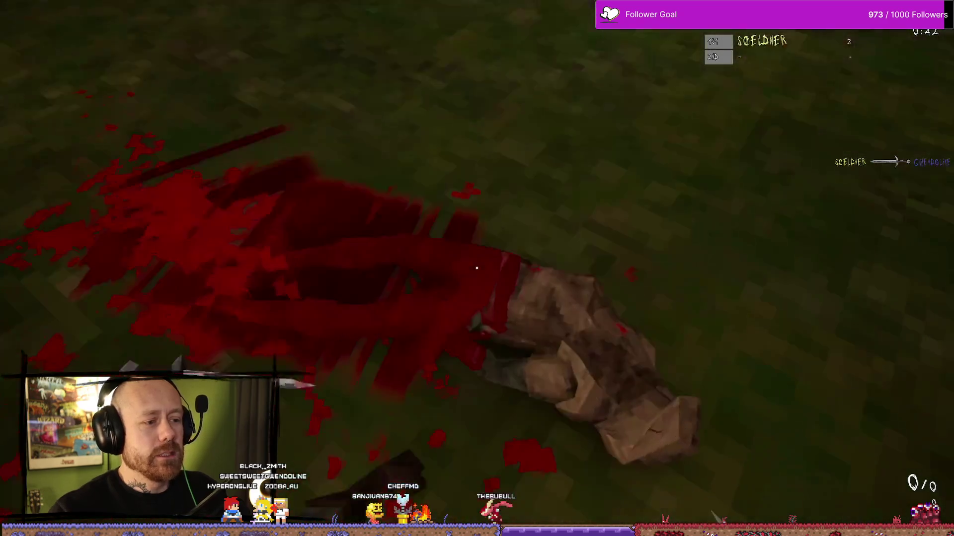
left_click(477, 268)
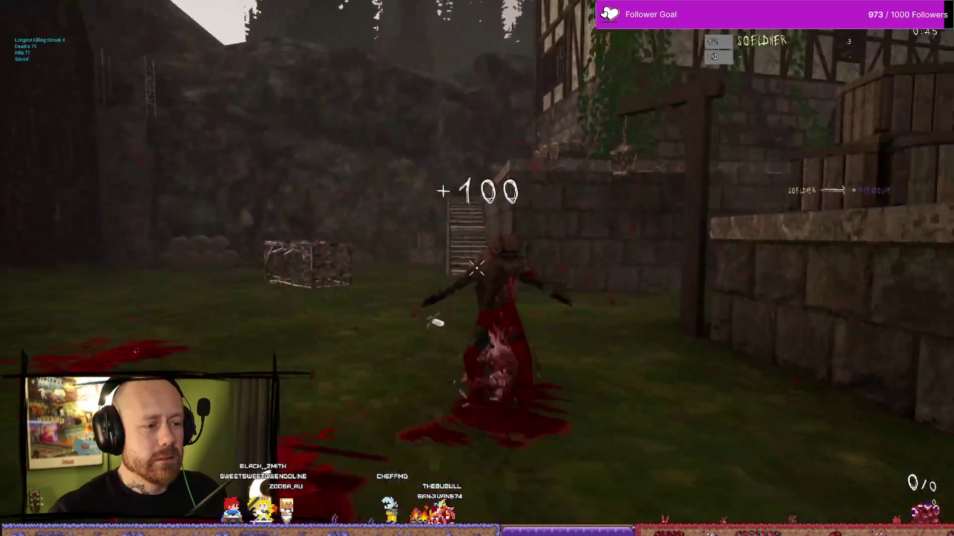
left_click(476, 268)
- Quit the match, close Bloodspill, and open the Bloodspill project from the Epic Games Launcher
key("Escape")
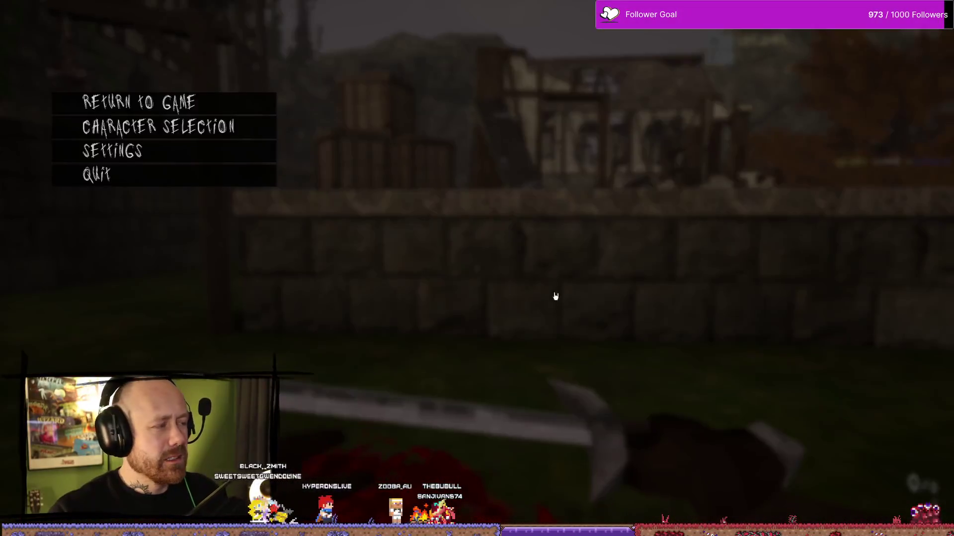
left_click(186, 180)
left_click(402, 298)
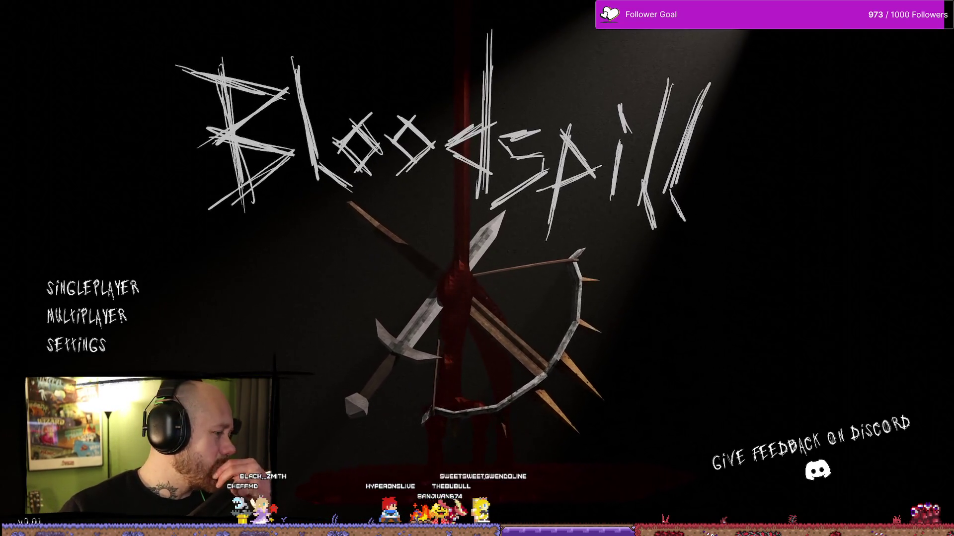
key("alt+F4")
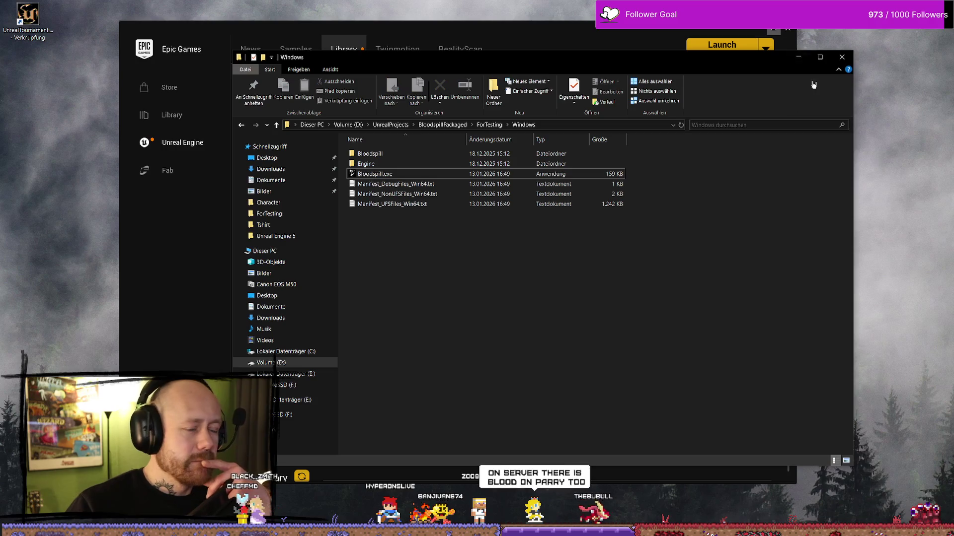
left_click(804, 61)
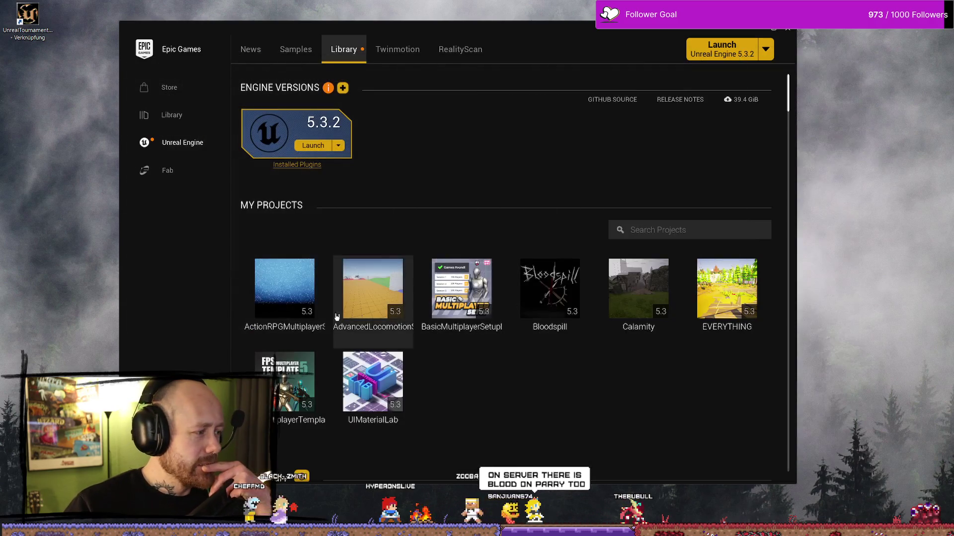
double_click(535, 331)
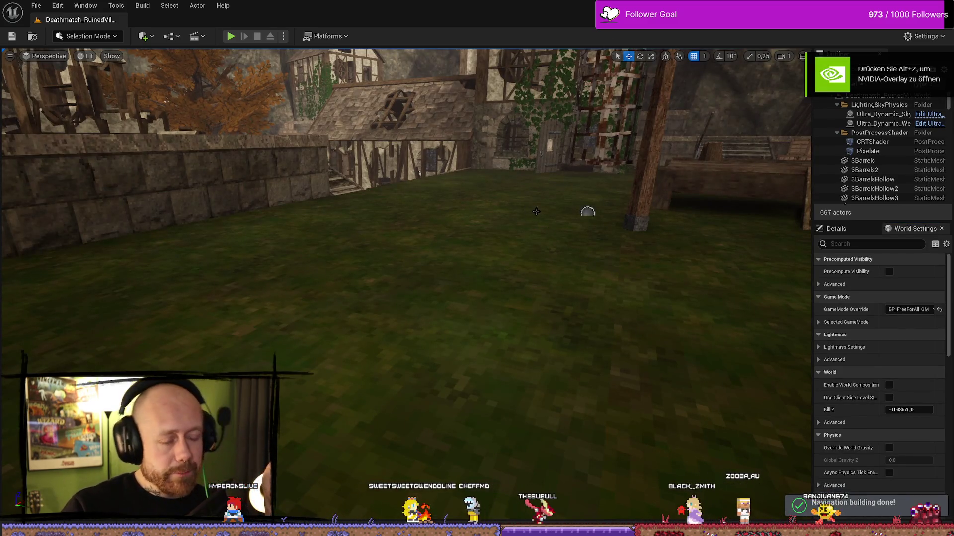
- Find BP_PlayerCharacter via a 'chara' search and inspect the Parrying? getter in Melee Attack
scroll(361, 291, "down", 6)
key("ctrl+space")
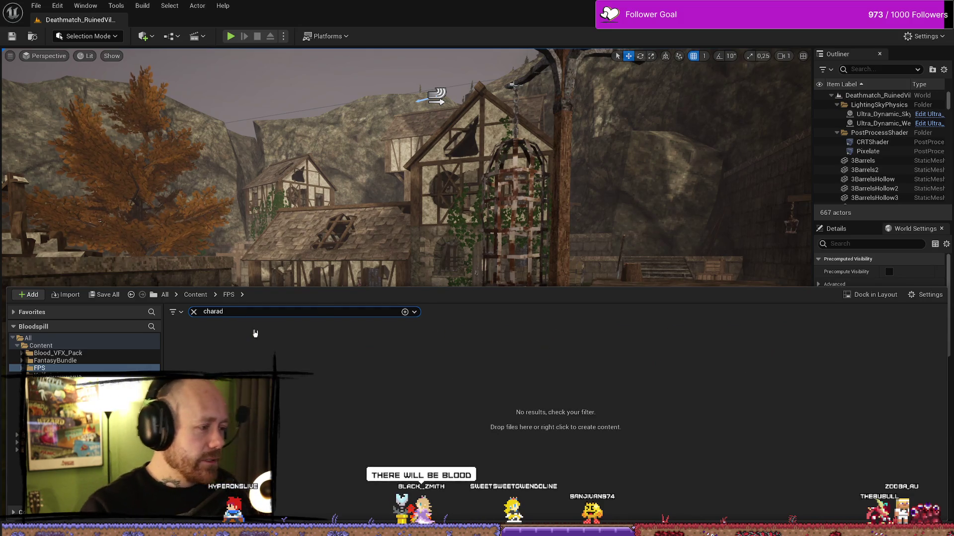
key("BackSpace")
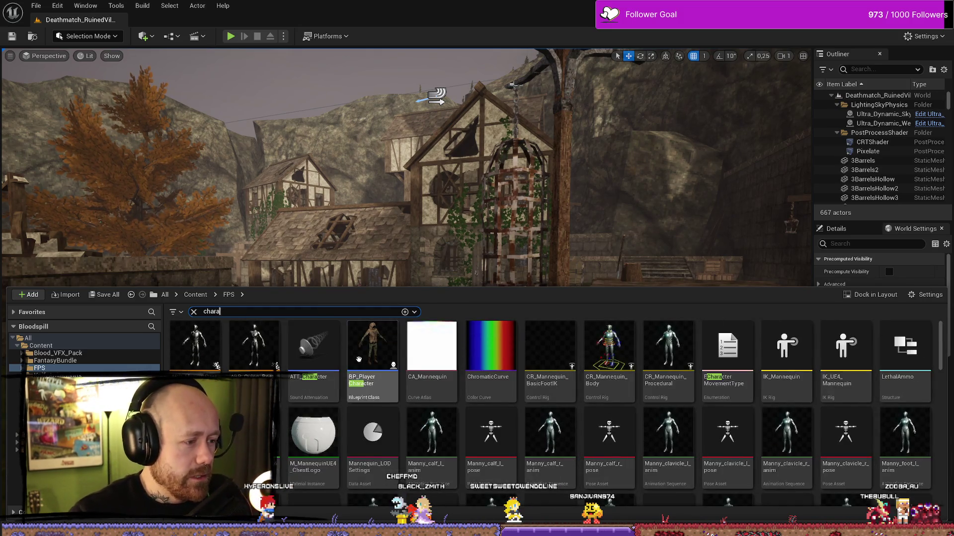
double_click(390, 400)
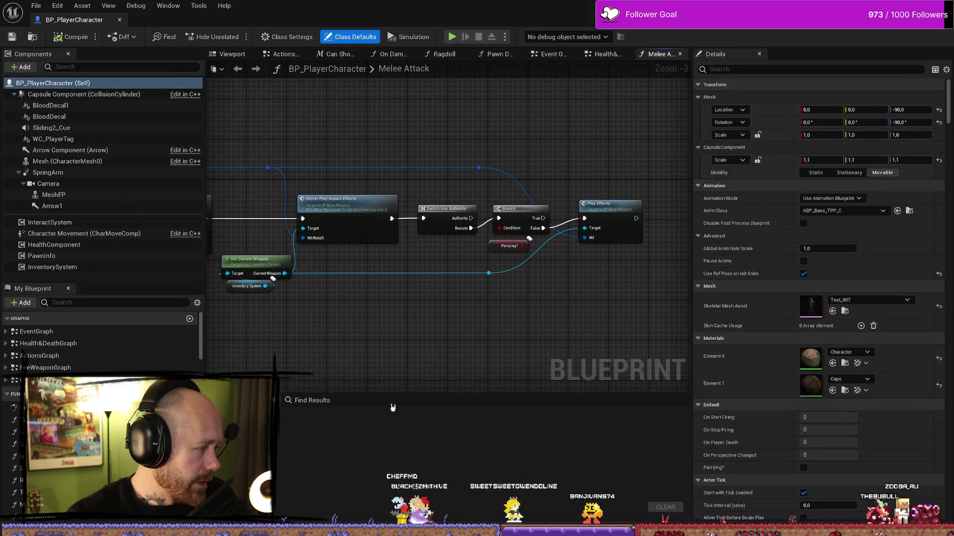
mouse_move(575, 318)
left_mouse_down()
mouse_move(530, 304)
mouse_move(549, 281)
mouse_move(546, 249)
left_mouse_up()
left_click_drag(601, 275, 556, 277)
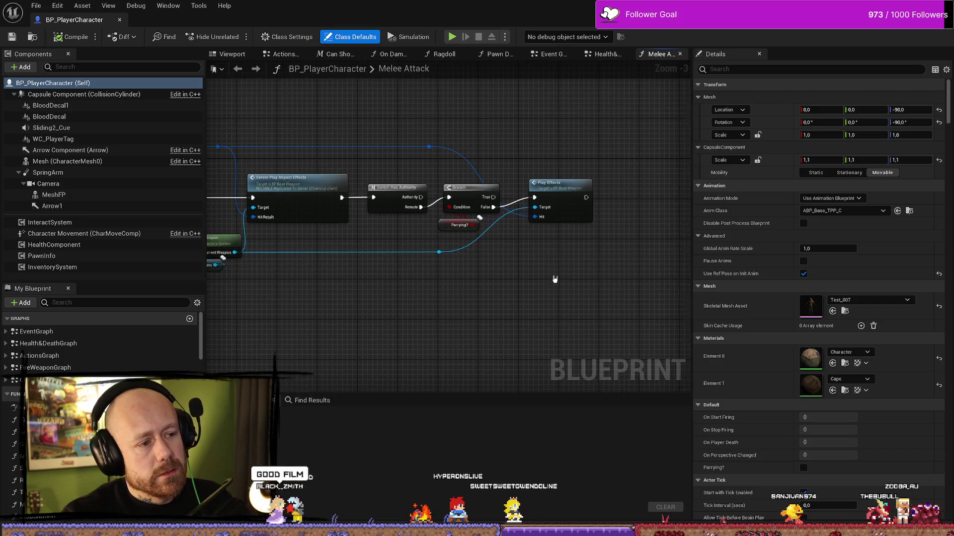
scroll(556, 277, "up", 2)
left_click(411, 211)
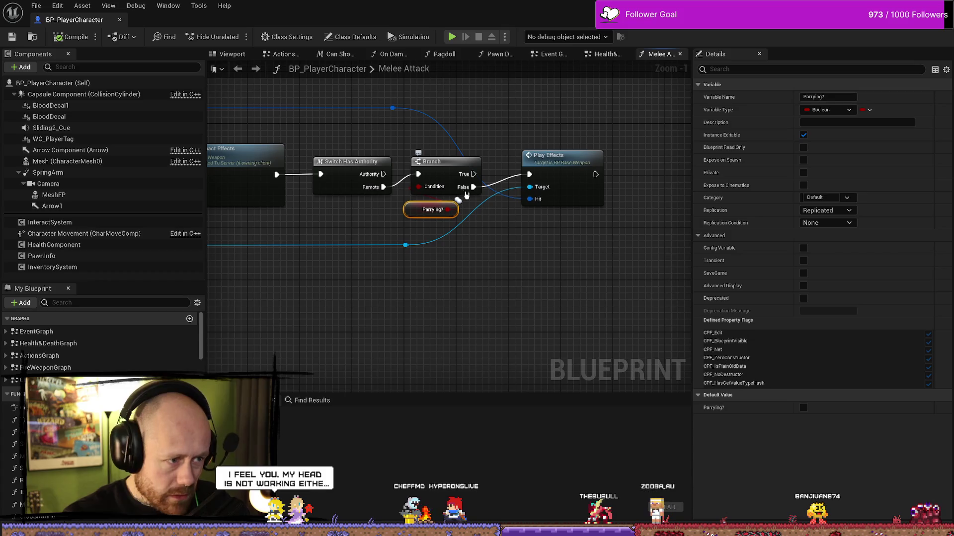
- Play in editor as Client 1, switch to the sword, kill the hooded enemy, then stop
left_click_drag(448, 6, 417, 115)
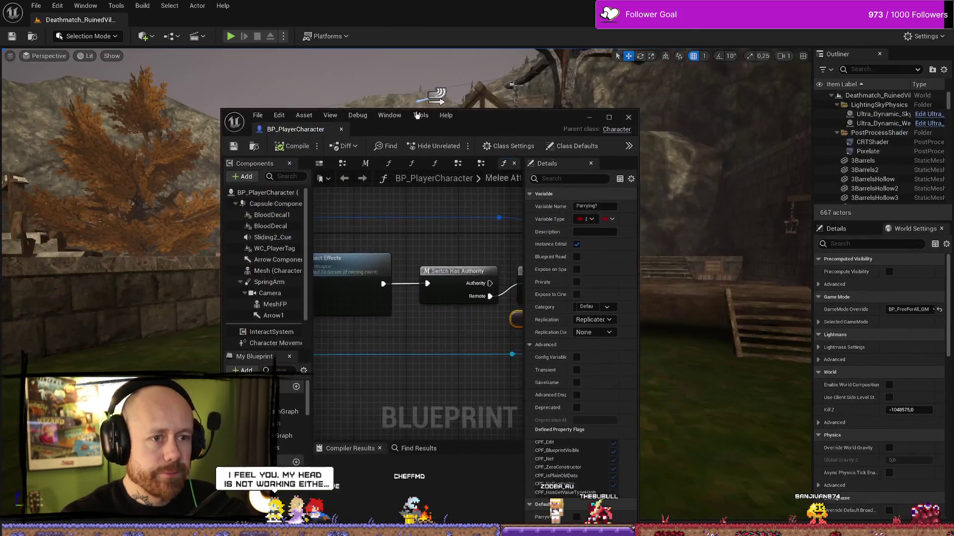
left_click(284, 37)
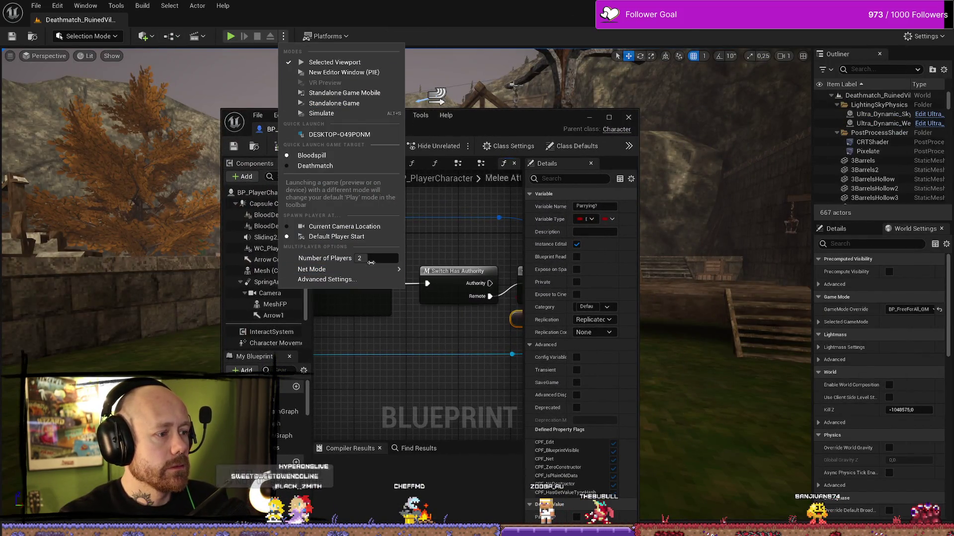
left_click(237, 42)
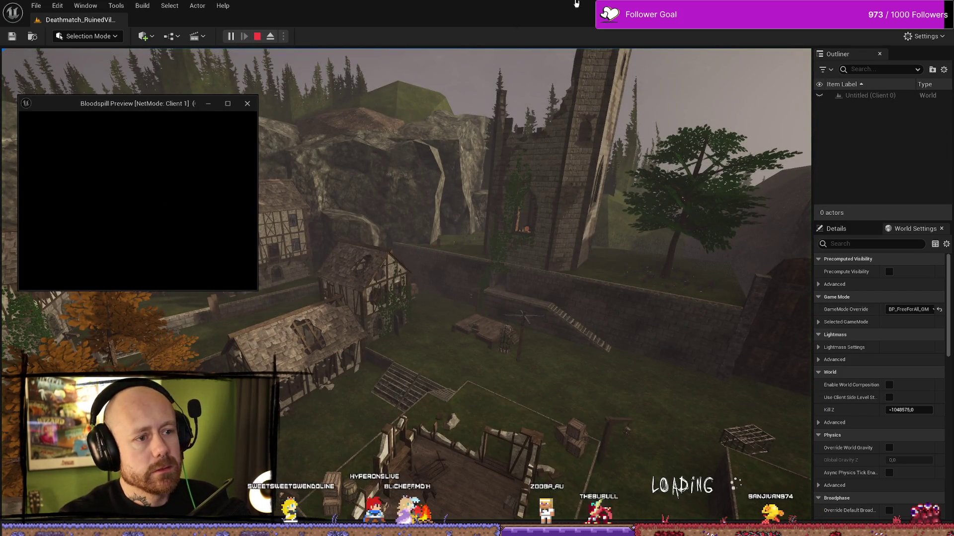
key("2")
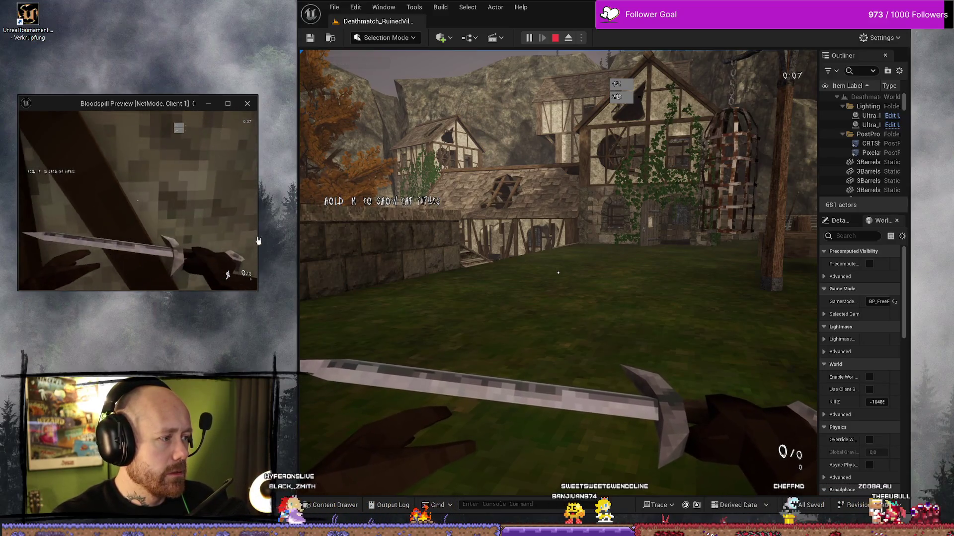
left_click(227, 104)
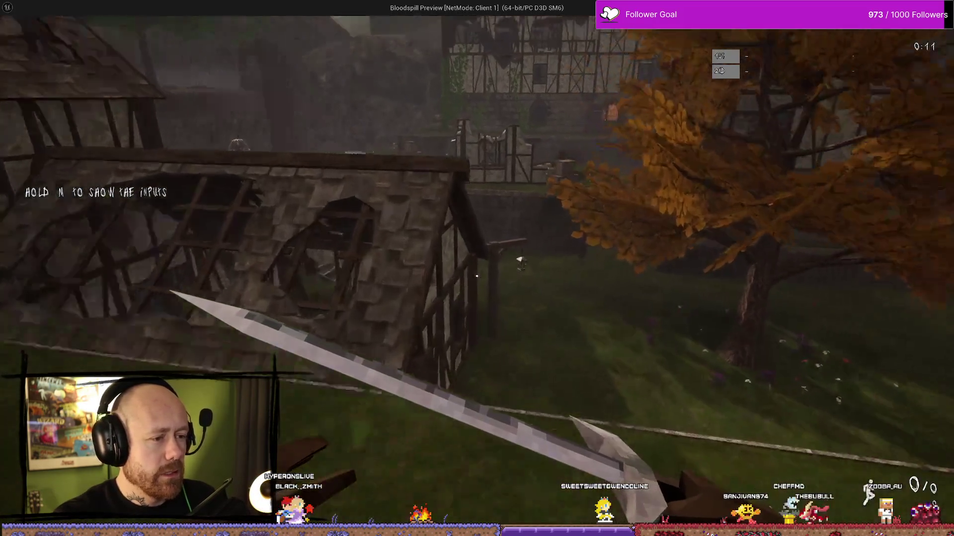
key("w")
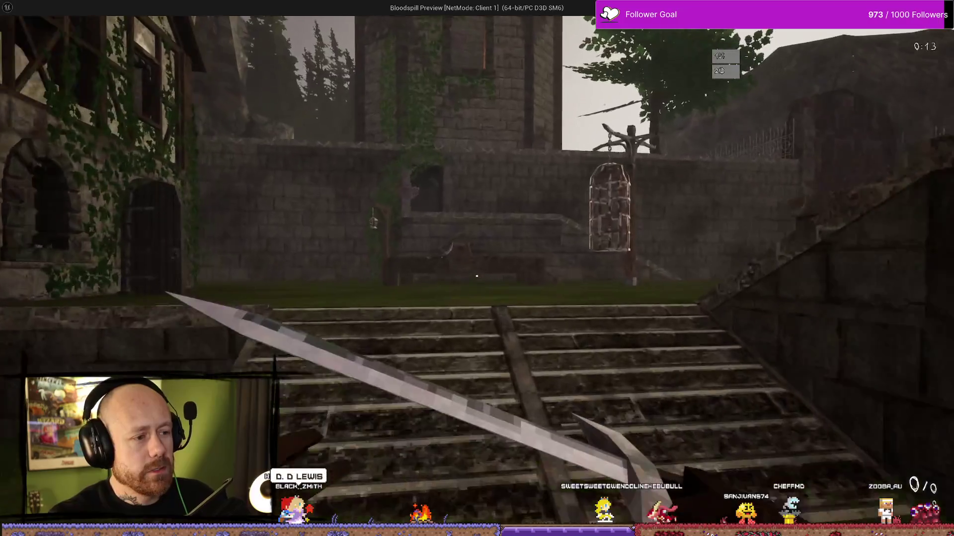
key("w")
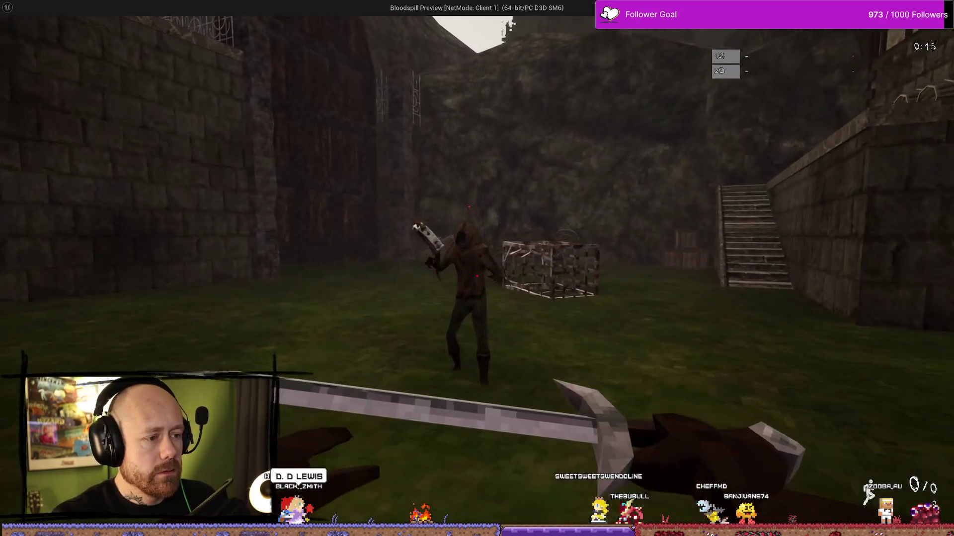
left_click(477, 275)
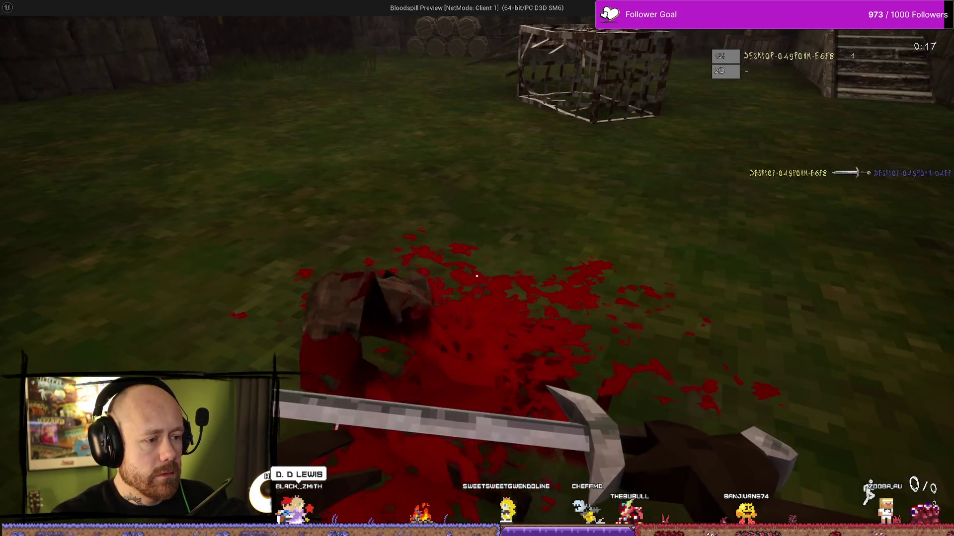
key("Escape")
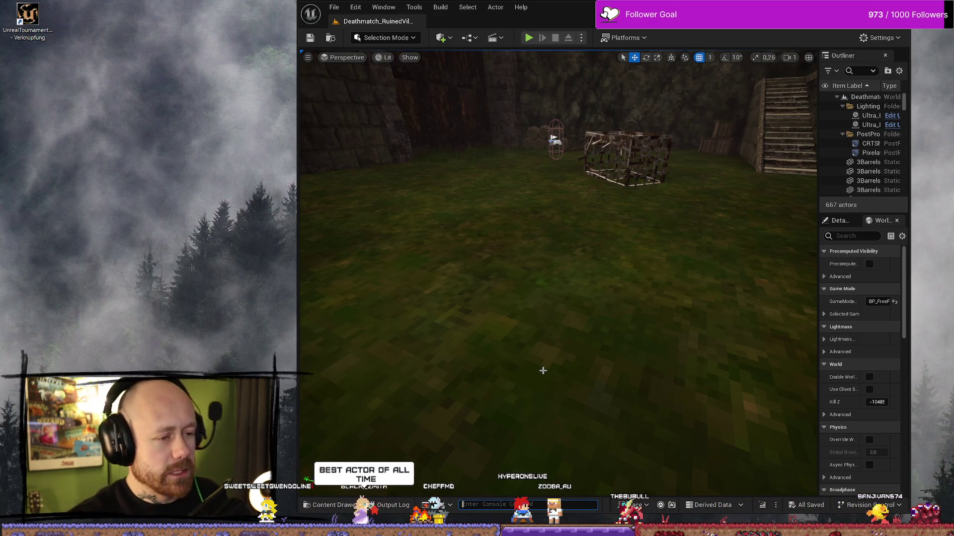
- Link the Branch's True pin to the Play Effects exec input, then return to the level editor
left_click_drag(547, 7, 571, 16)
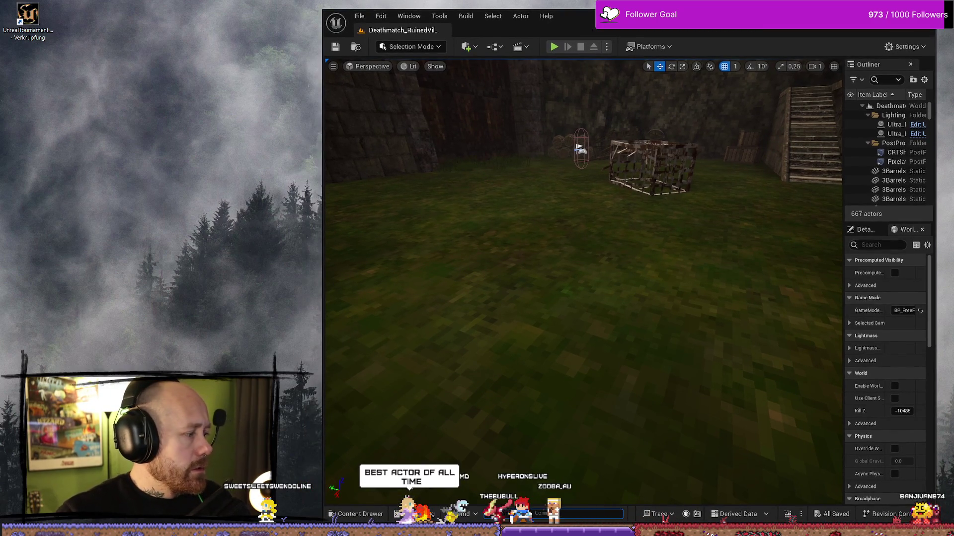
key("alt+Tab")
left_click(610, 118)
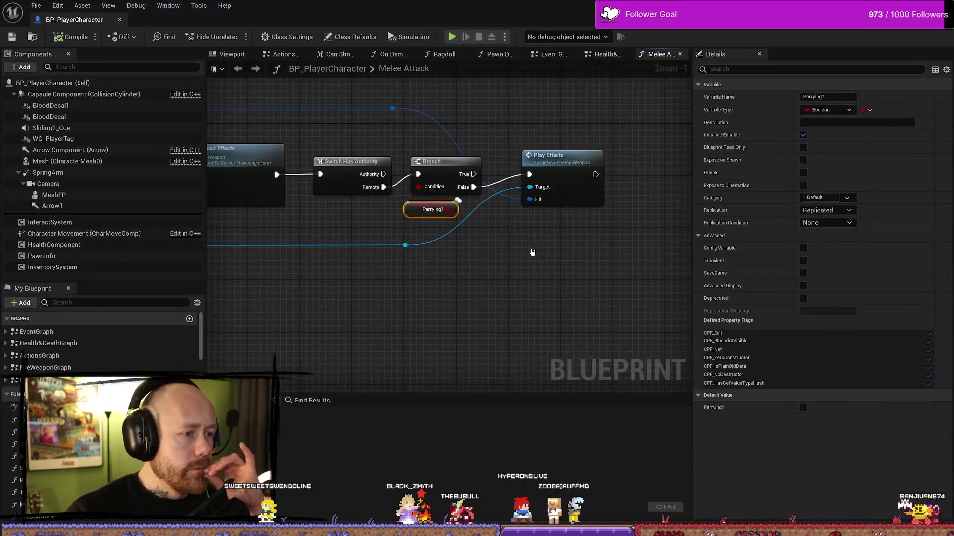
left_click_drag(510, 214, 565, 214)
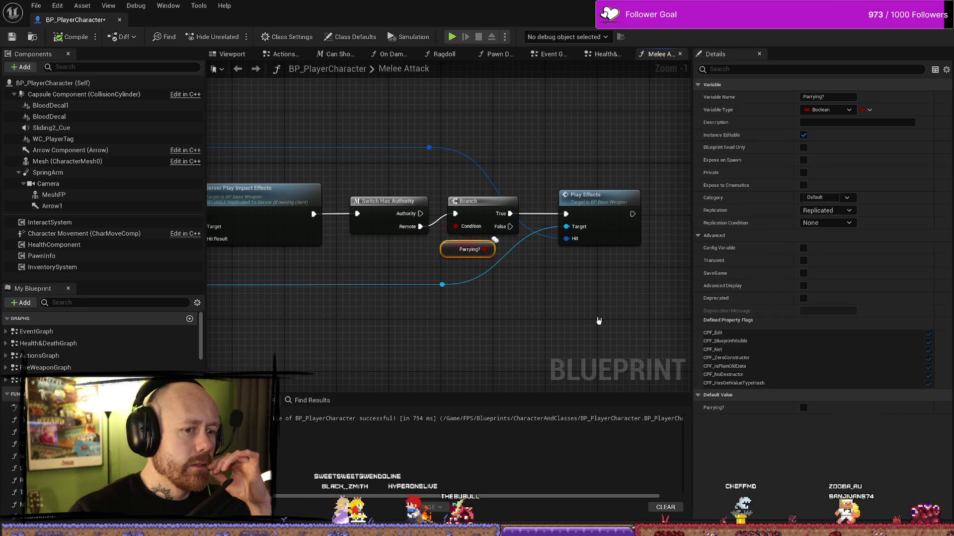
key("alt+Tab")
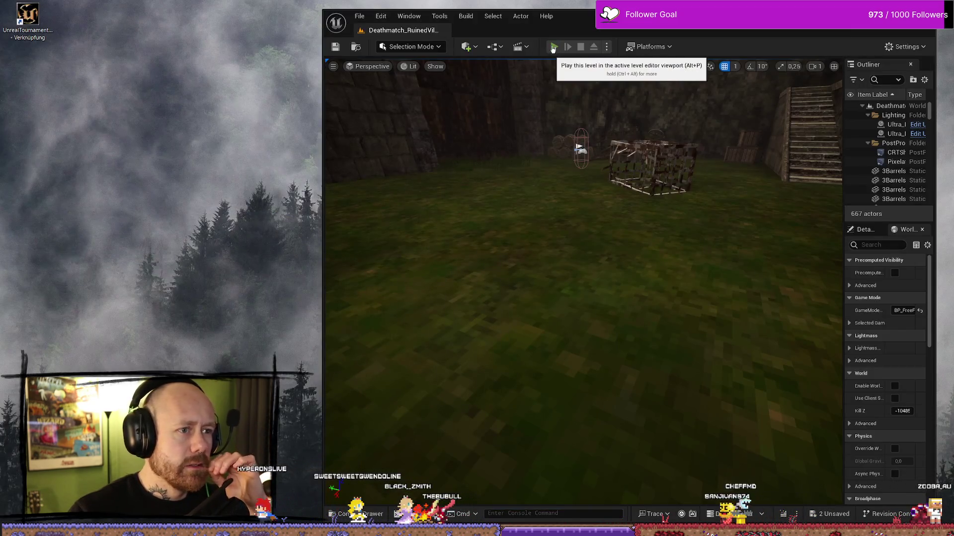
left_click(554, 46)
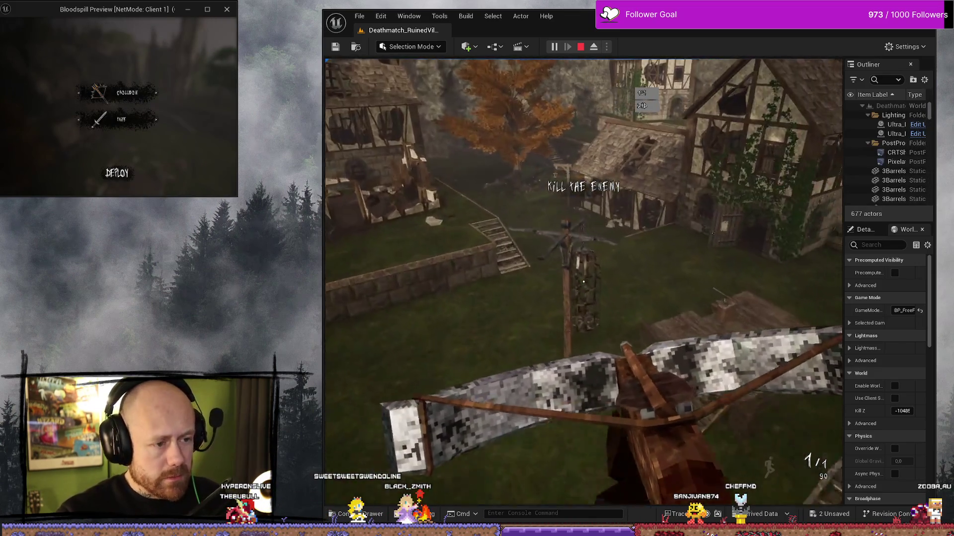
key("2")
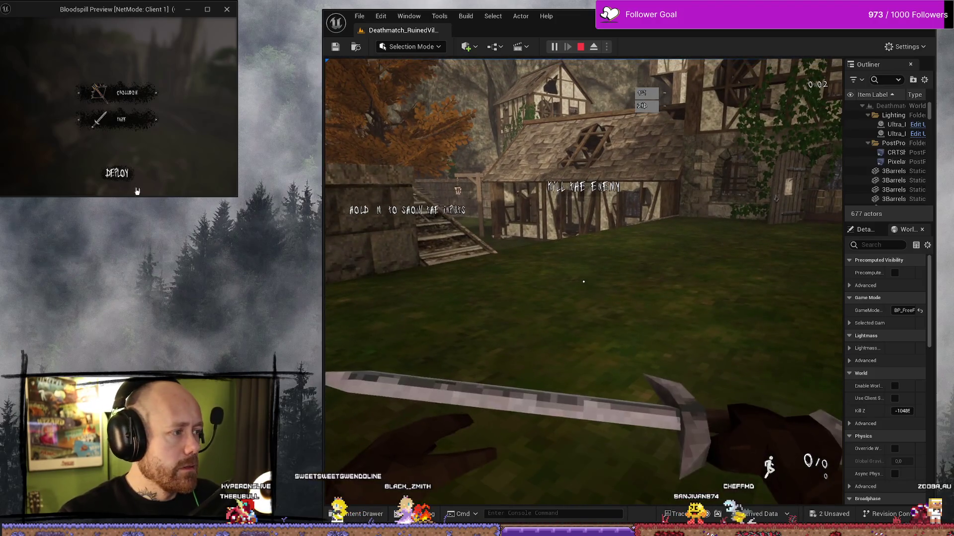
left_click(117, 173)
key("2")
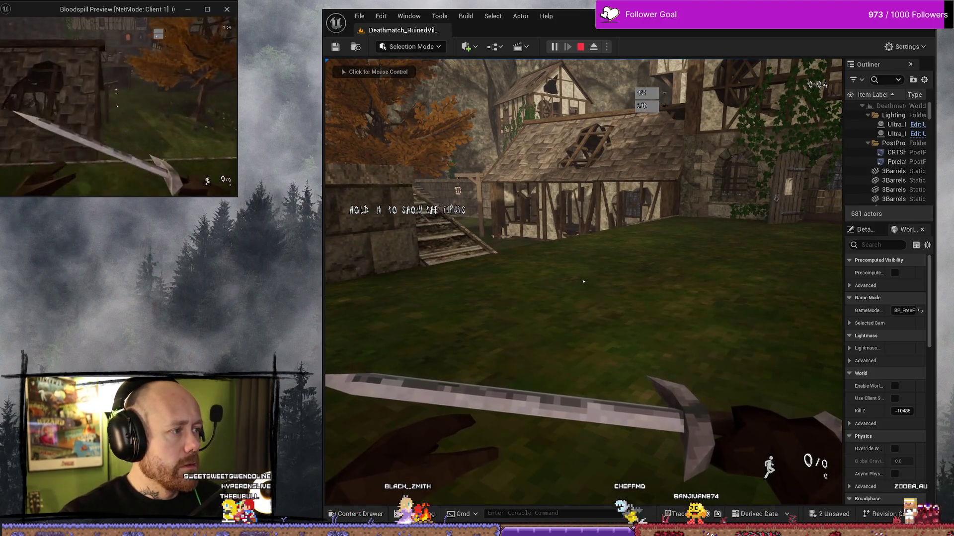
key("w")
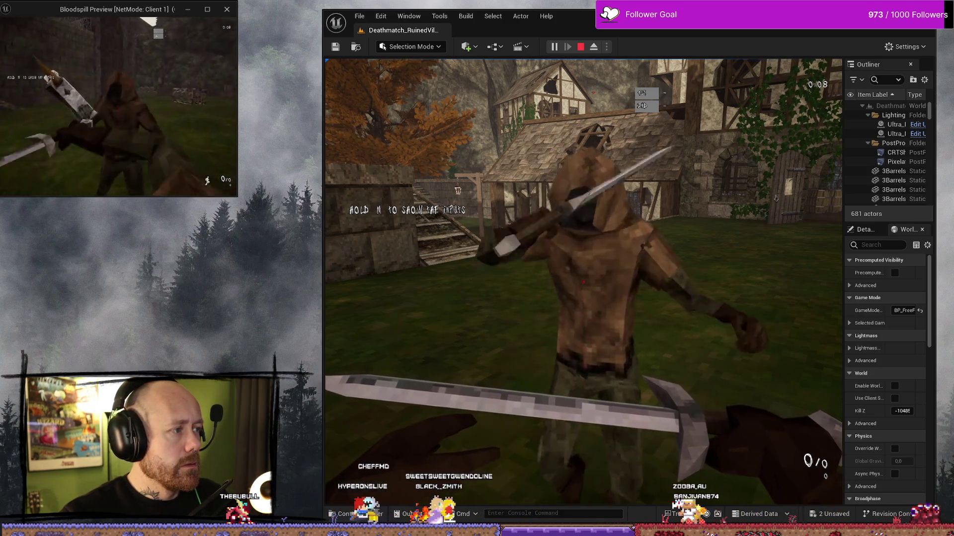
left_click(119, 107)
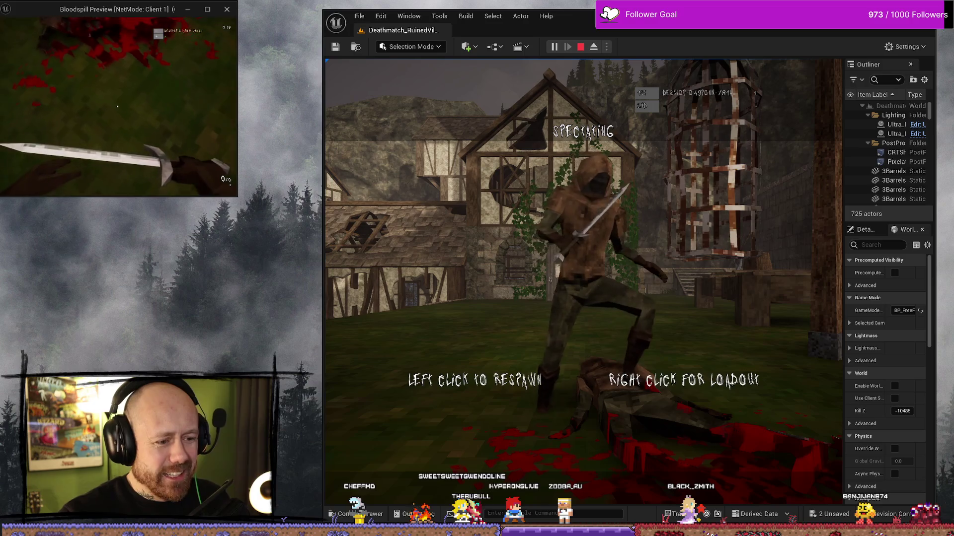
key("Escape")
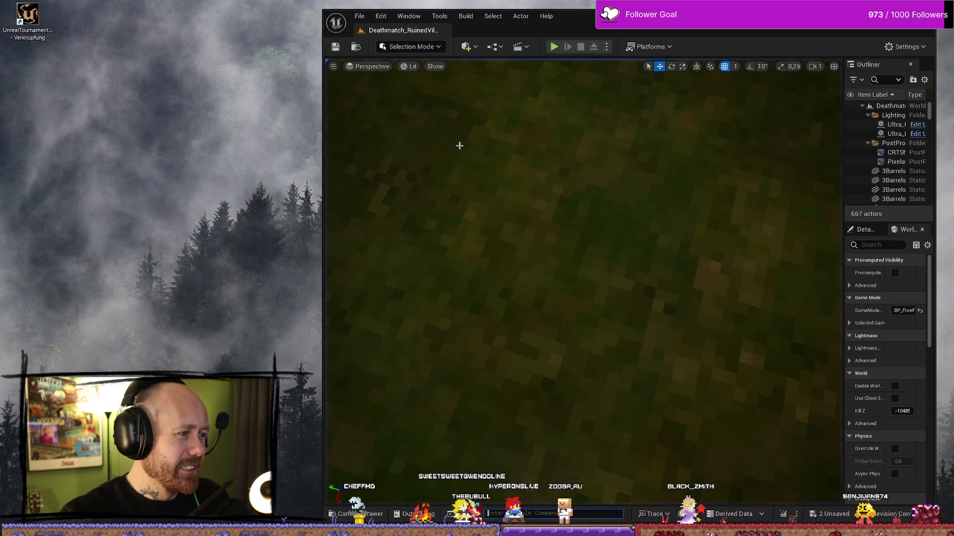
- Reopen BP_PlayerCharacter at Melee Attack and select the Branch and Parrying? nodes
key("ctrl+space")
double_click(640, 326)
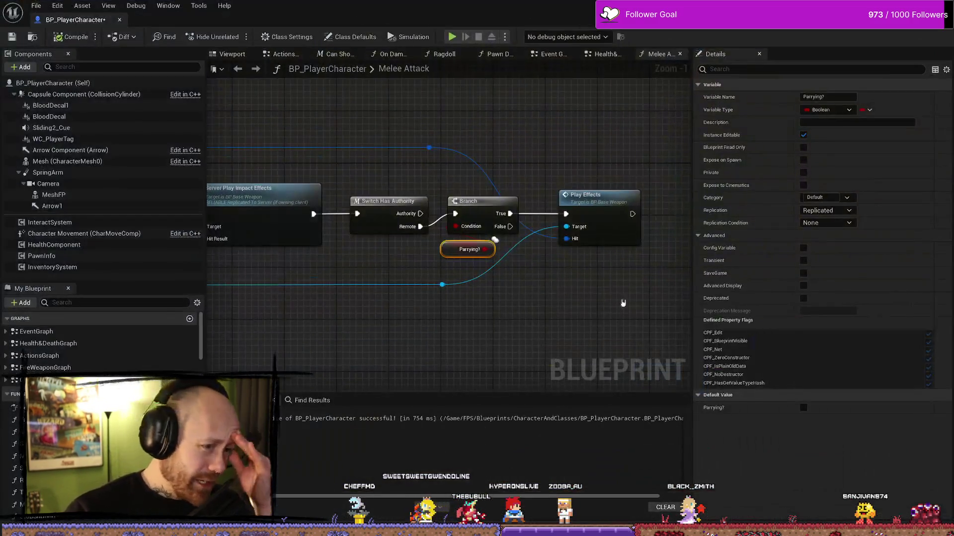
left_click_drag(534, 270, 553, 205)
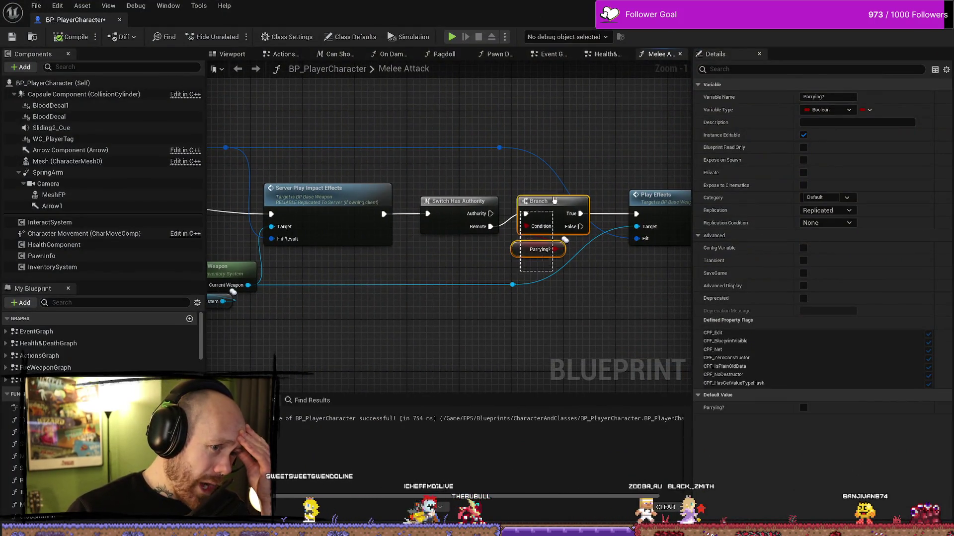
left_click(614, 327)
left_click_drag(613, 327, 576, 340)
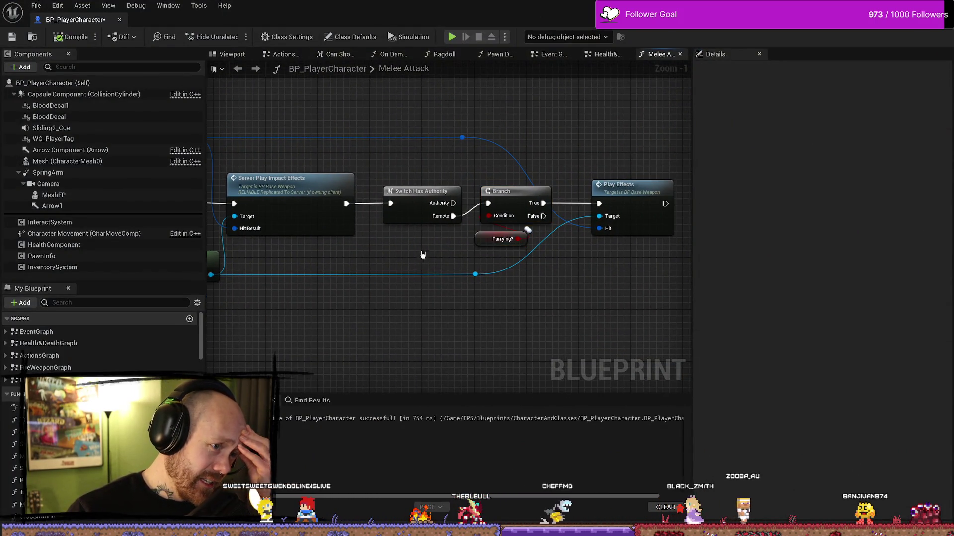
left_click(479, 241)
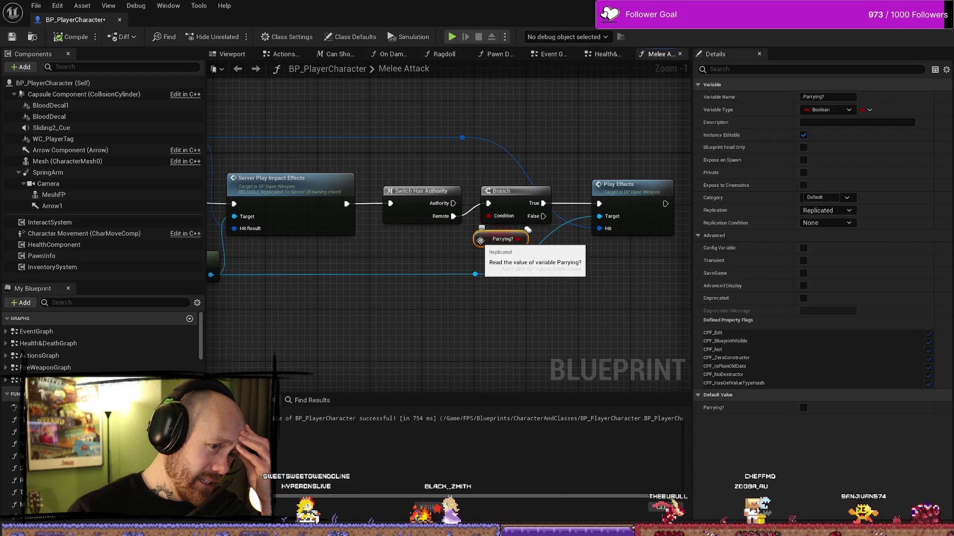
left_click(645, 309)
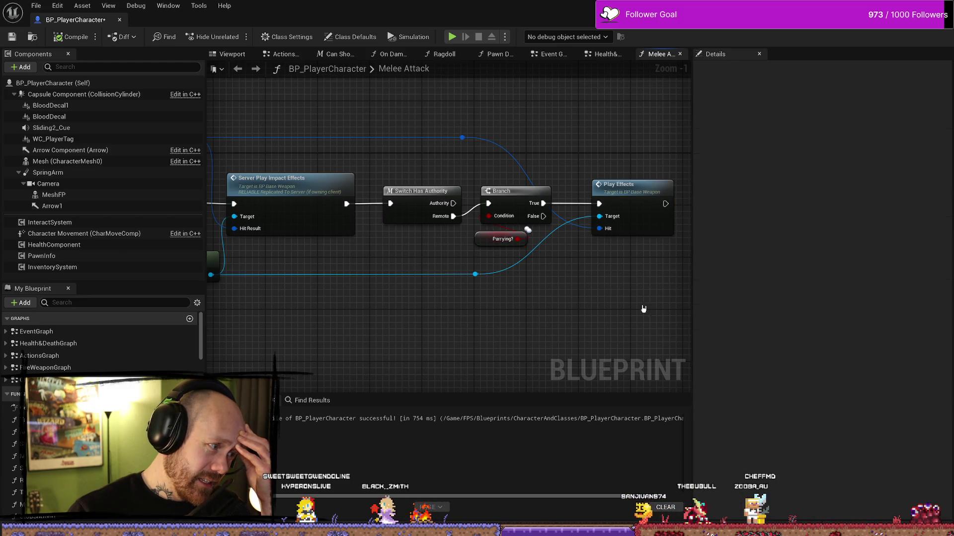
- Reframe the graph around Branch and Parrying?, and try a wire off the weapon reroute point
scroll(559, 307, "down", 5)
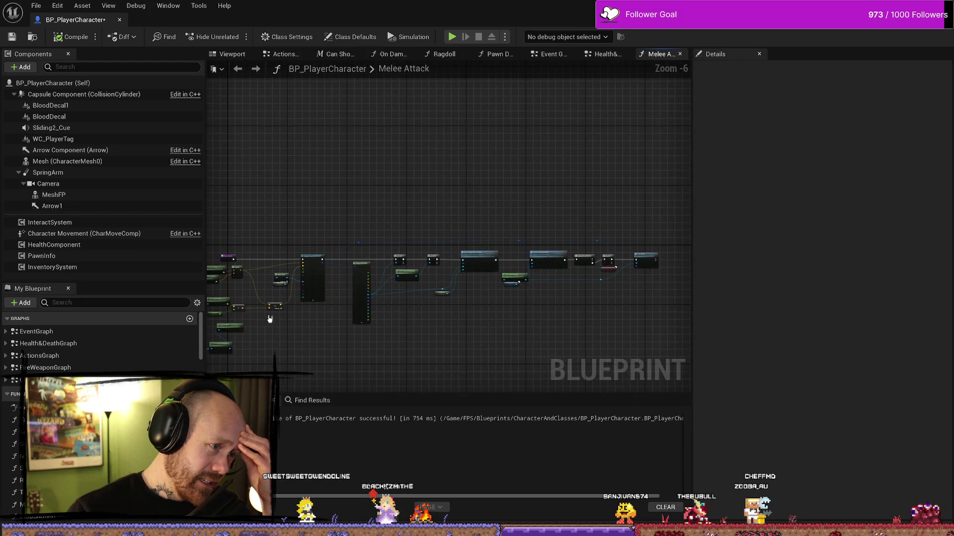
scroll(400, 227, "up", 2)
scroll(386, 220, "up", 2)
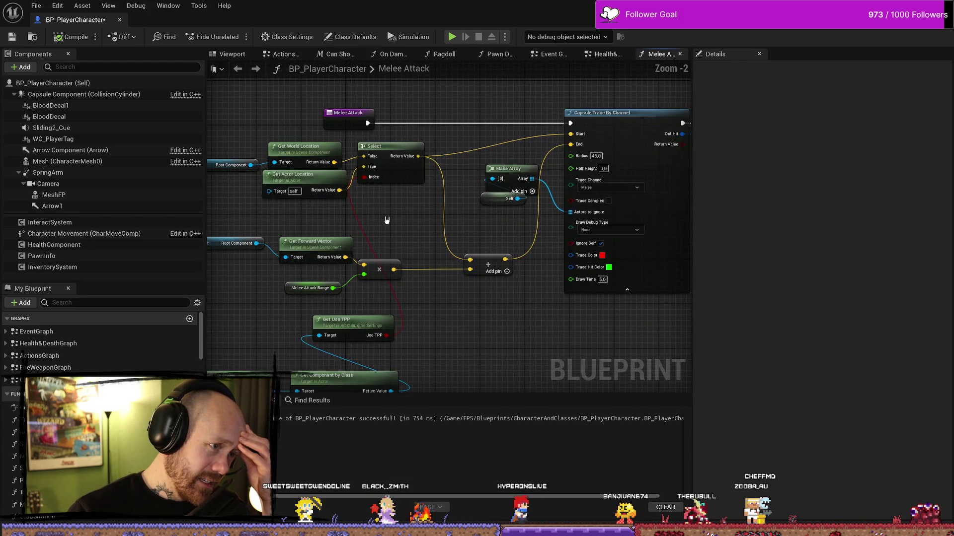
scroll(395, 228, "down", 2)
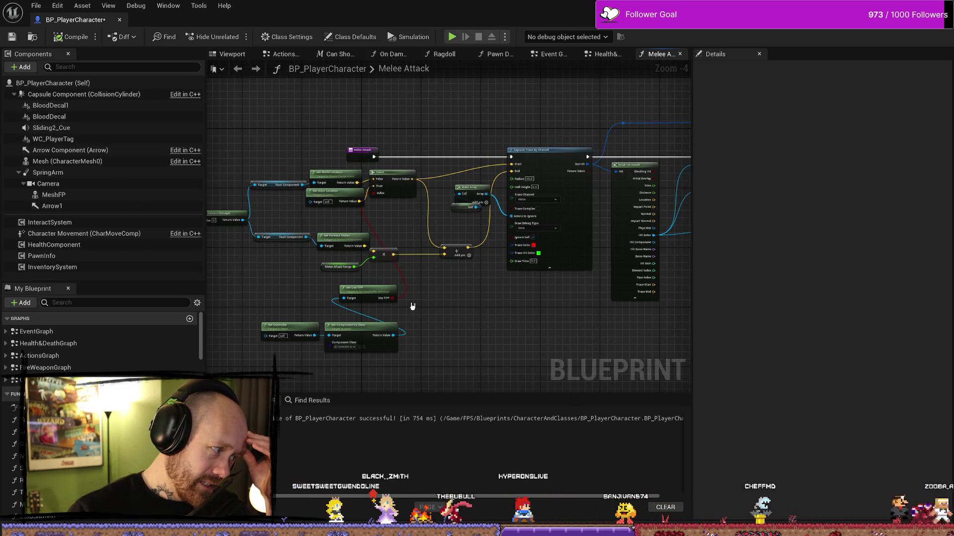
scroll(426, 298, "right", 10)
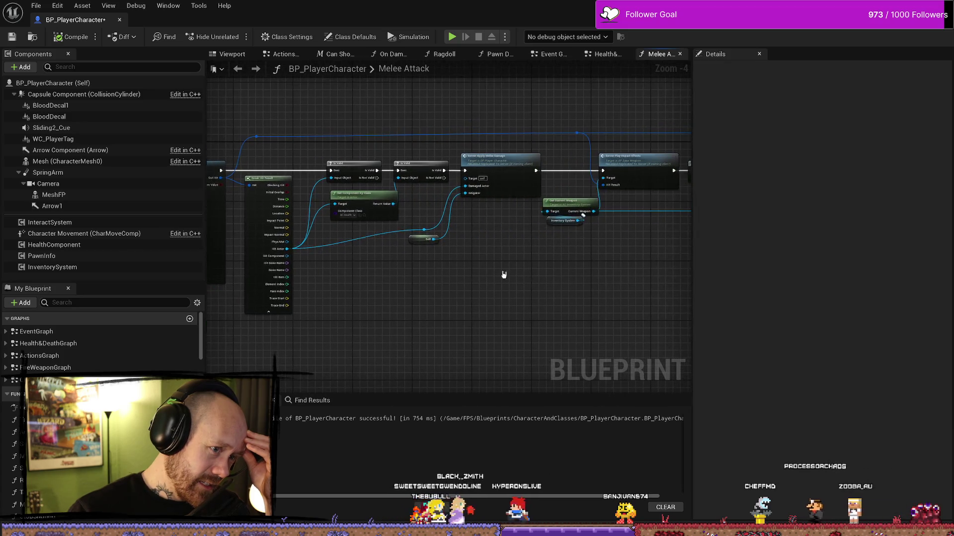
scroll(476, 272, "up", 2)
scroll(549, 277, "right", 10)
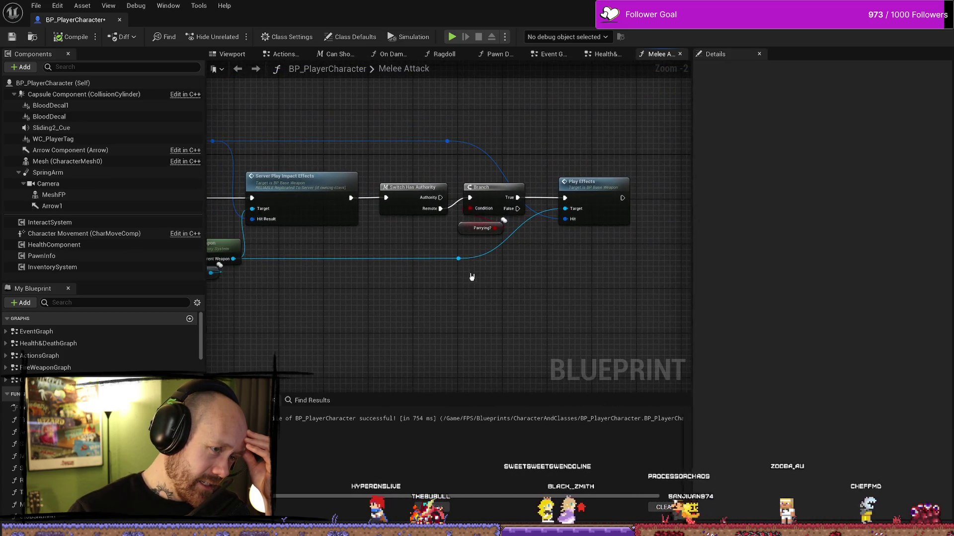
scroll(476, 279, "up", 2)
left_click_drag(459, 241, 498, 186)
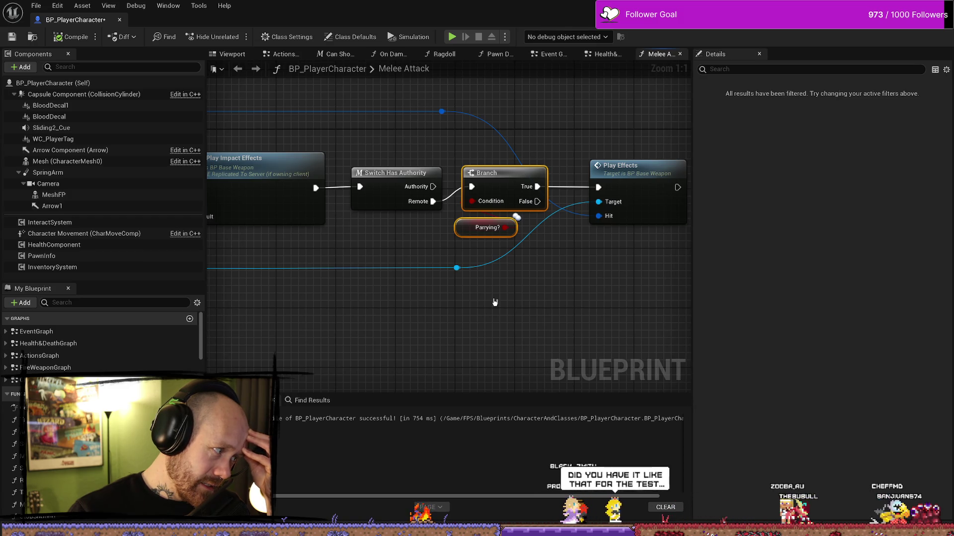
left_click(456, 268)
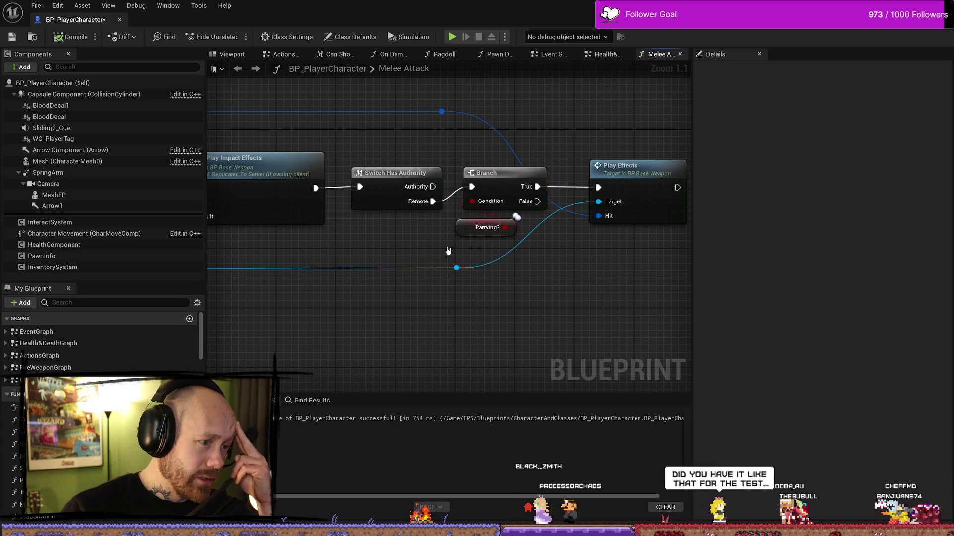
left_click_drag(457, 268, 462, 279)
left_click(490, 266)
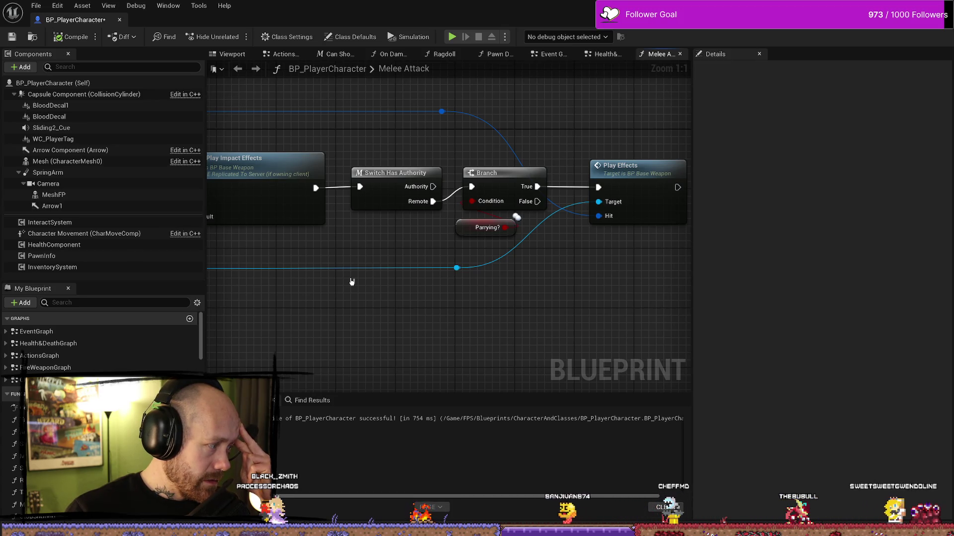
- Move Play Effects to the Branch's False output, remove the True link, and compile
left_click_drag(470, 216, 532, 202)
left_click(470, 202, "alt")
left_click_drag(408, 274, 449, 158)
left_click(442, 139)
left_click(71, 32)
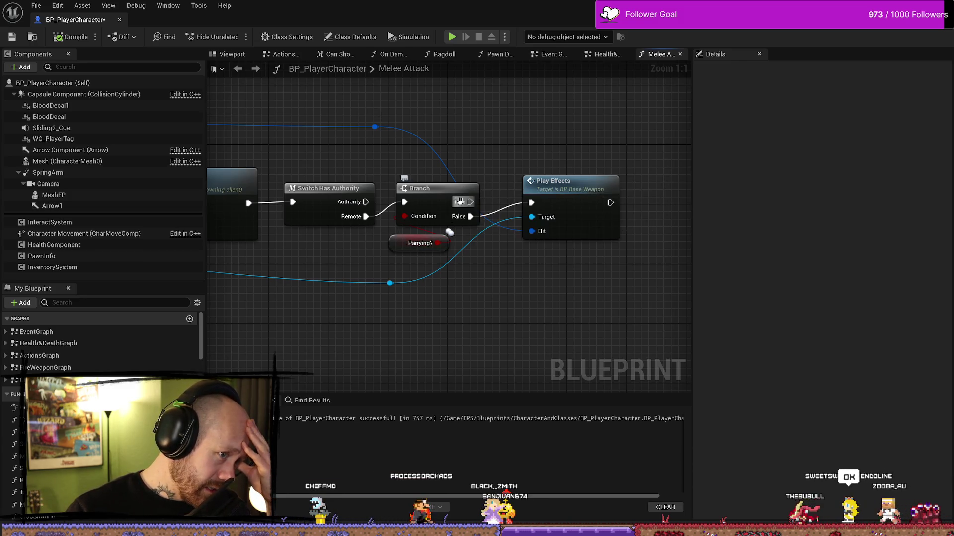
- Inspect the Parrying? getter and the Play Effects node details
left_click(401, 246)
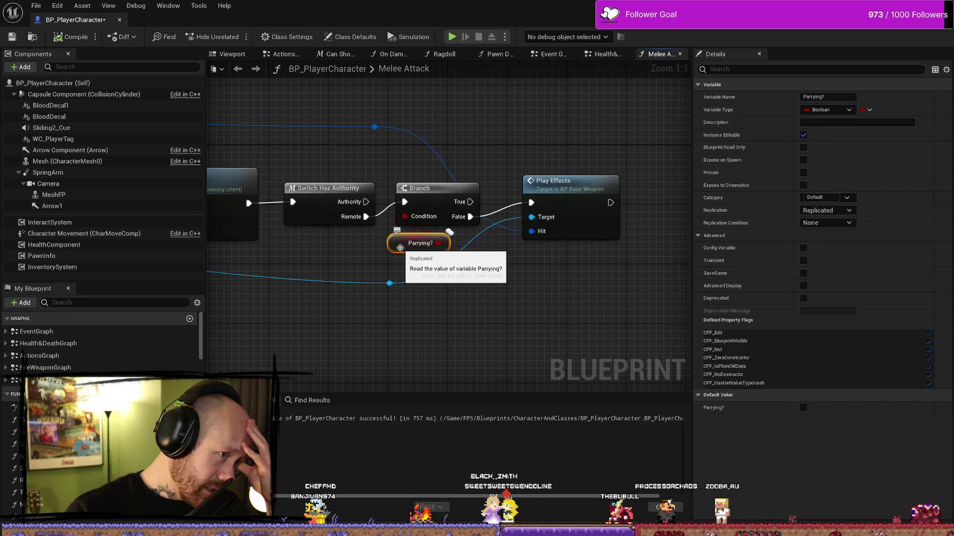
scroll(392, 251, "down", 2)
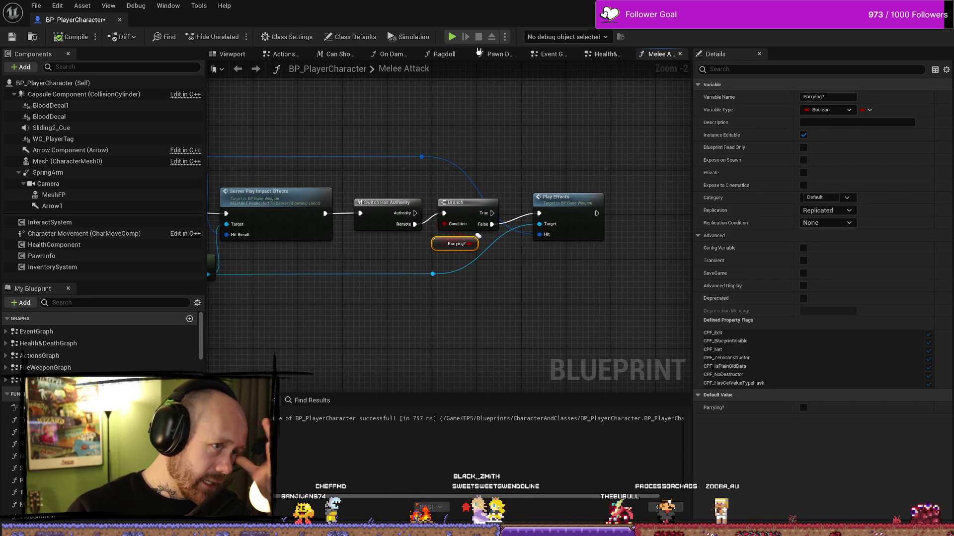
left_click(566, 218)
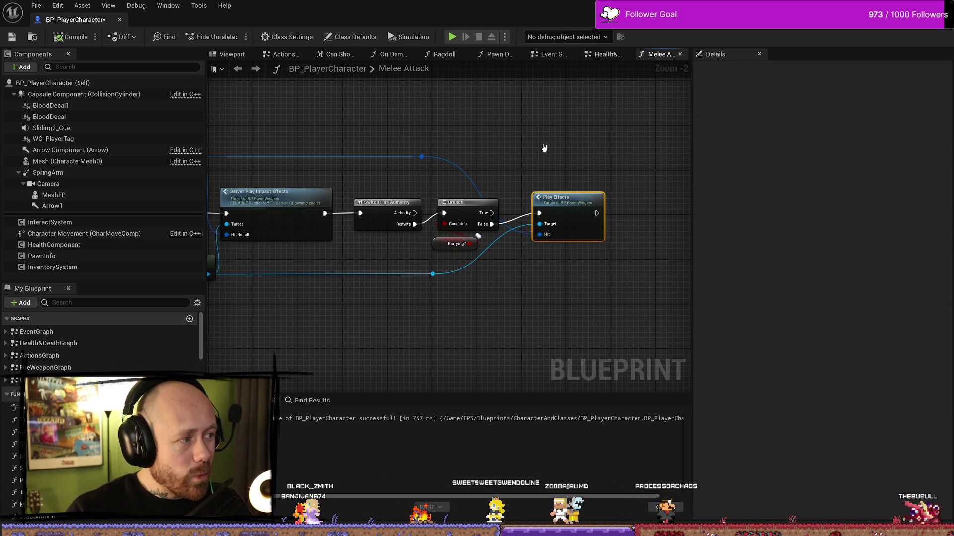
scroll(386, 235, "down", 2)
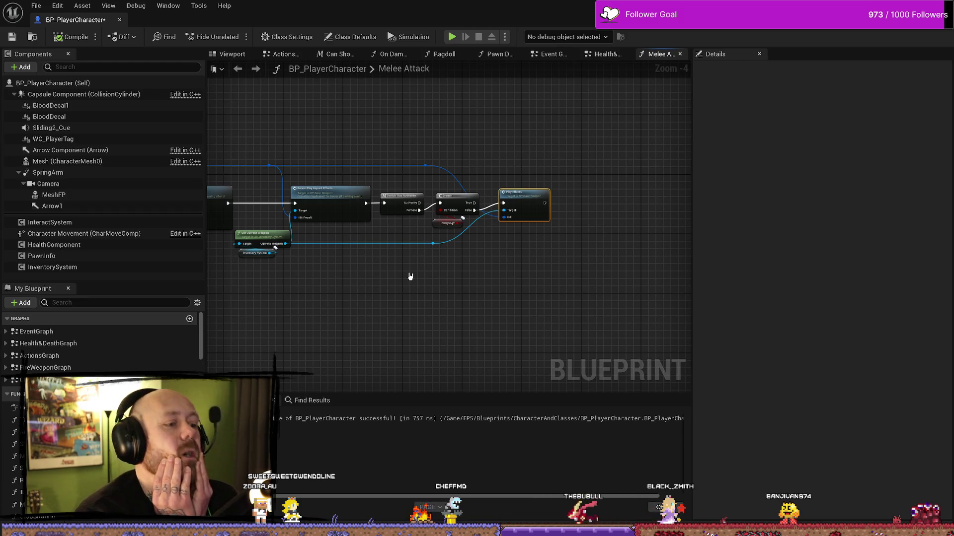
left_click(447, 223)
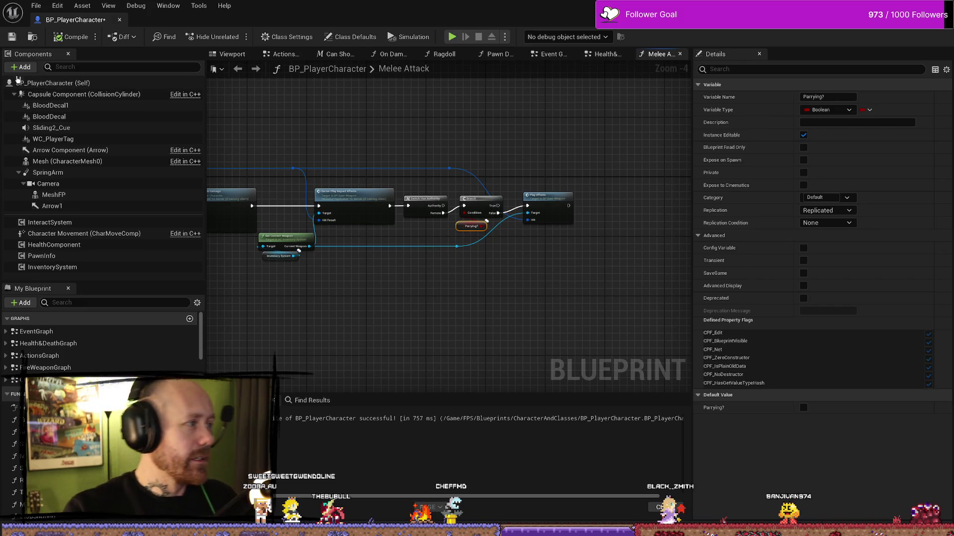
left_click(226, 58)
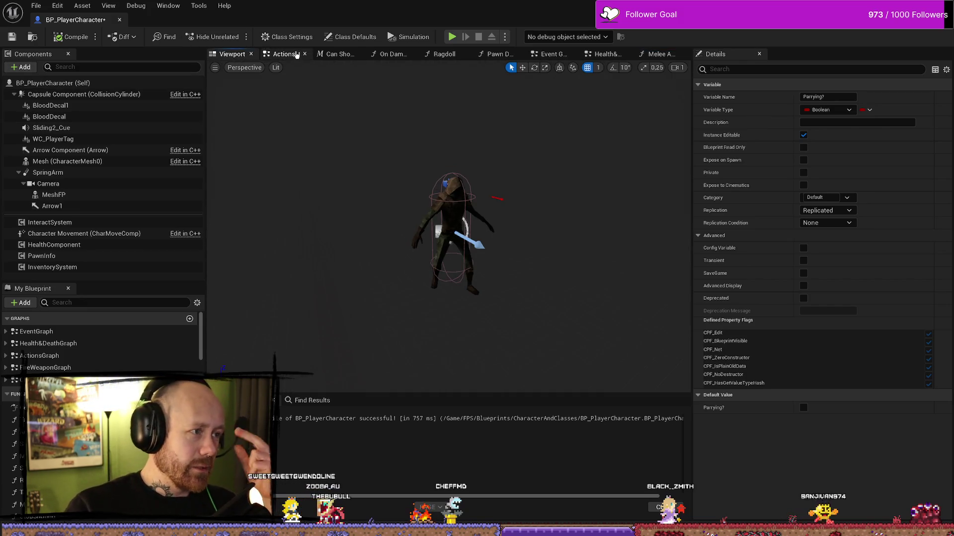
key("ctrl+Tab")
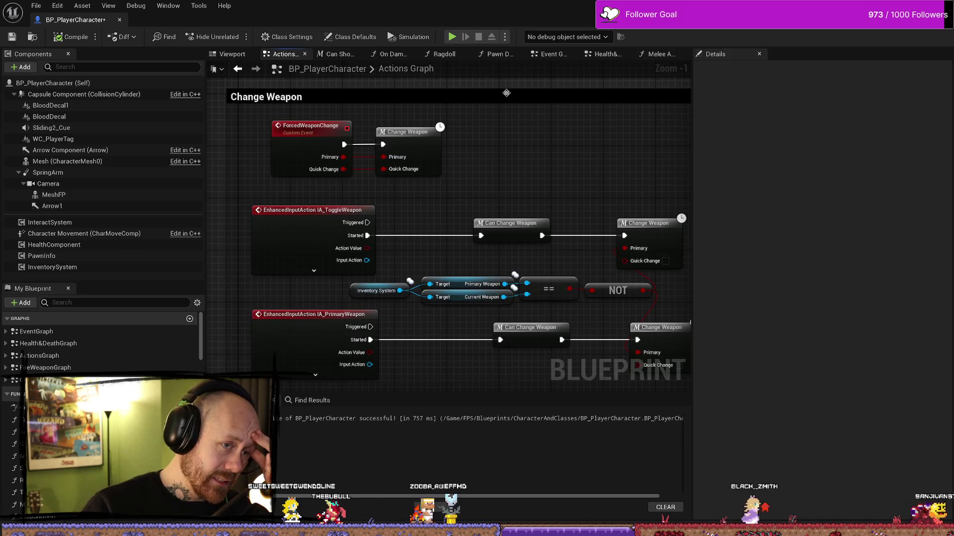
left_click(654, 55)
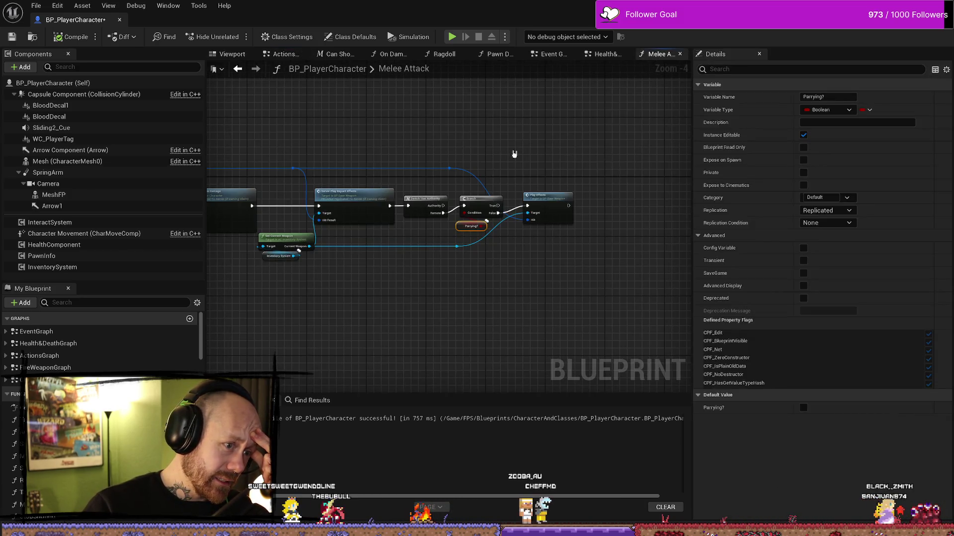
left_click_drag(500, 149, 490, 240)
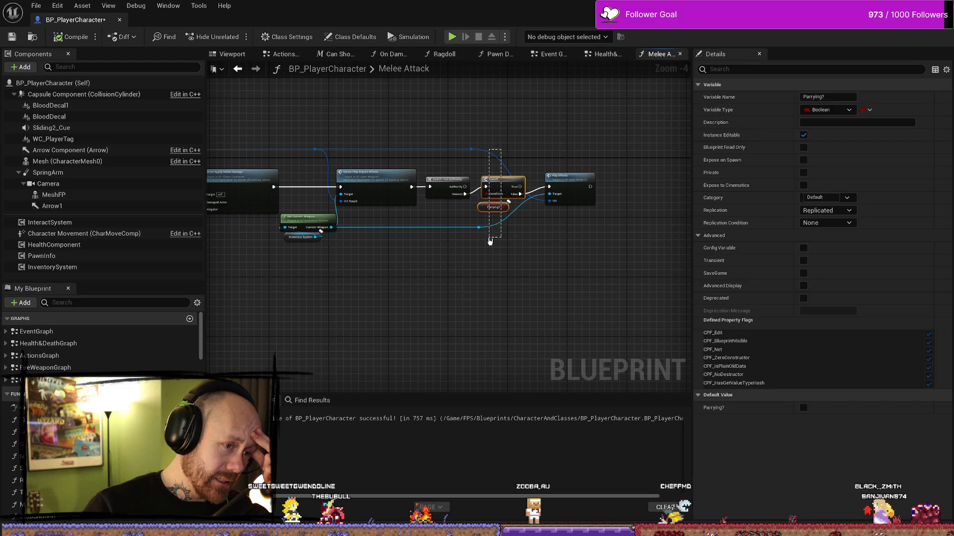
scroll(477, 229, "up", 3)
left_click(447, 195)
left_click(413, 205)
left_click_drag(435, 212, 455, 136)
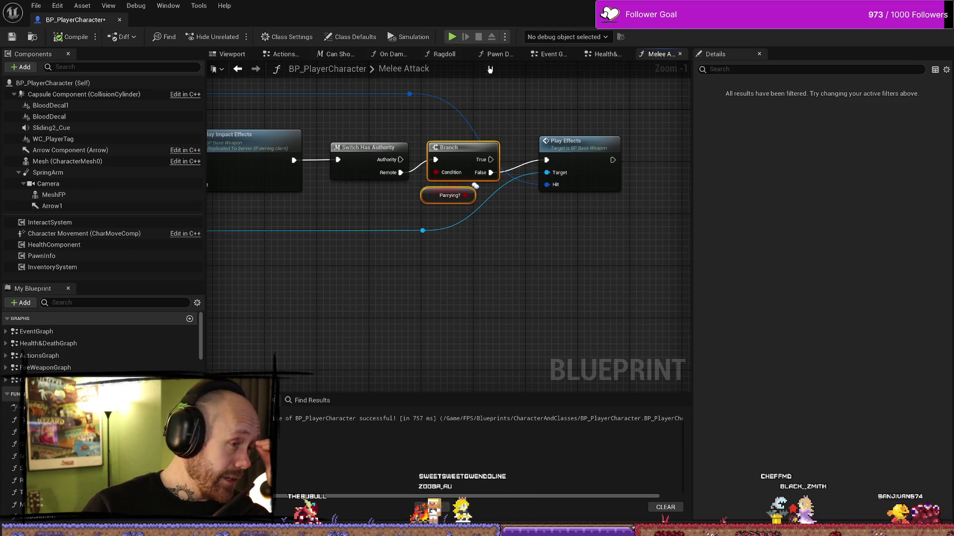
left_click(425, 200)
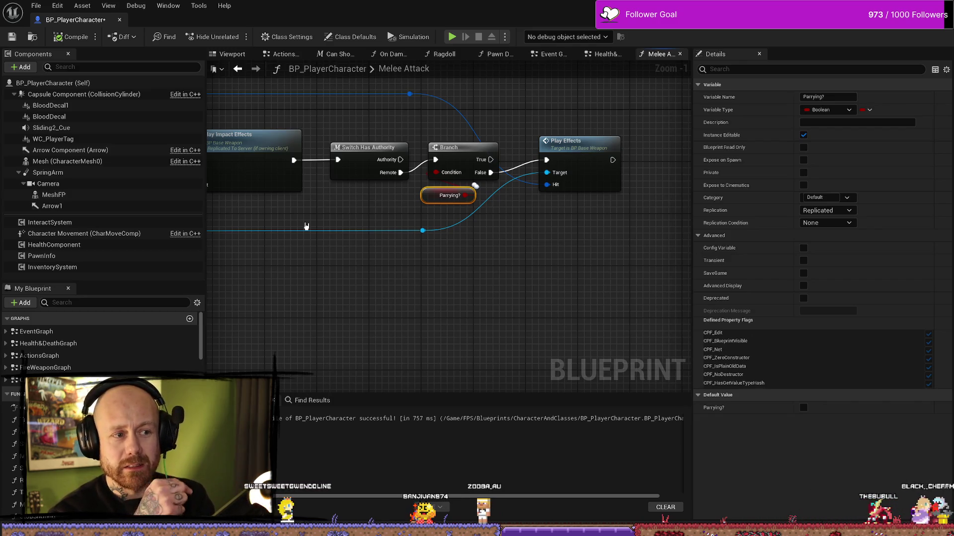
left_click(434, 142, "shift")
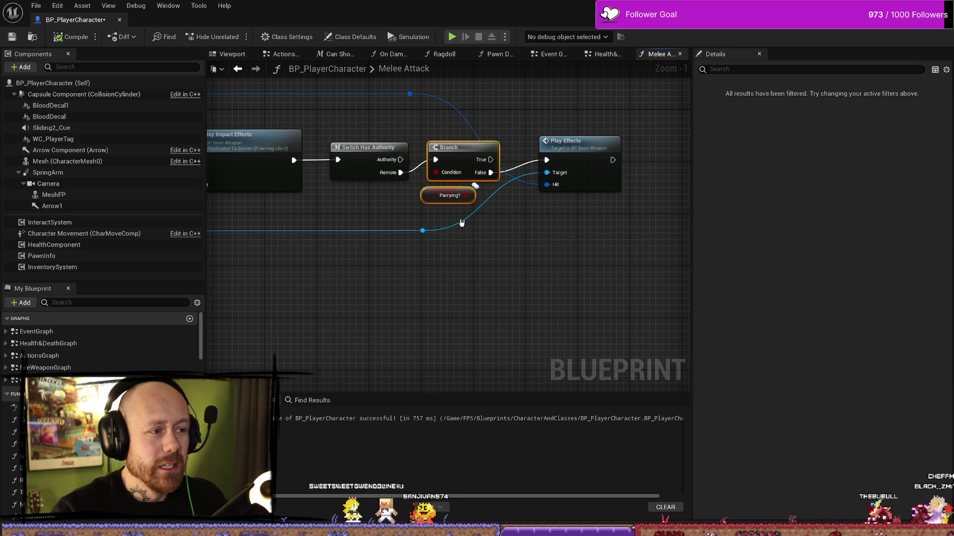
- Delete the Parrying? Branch and wire Remote straight into Play Effects' execution input
key("Delete")
left_click_drag(400, 173, 546, 160)
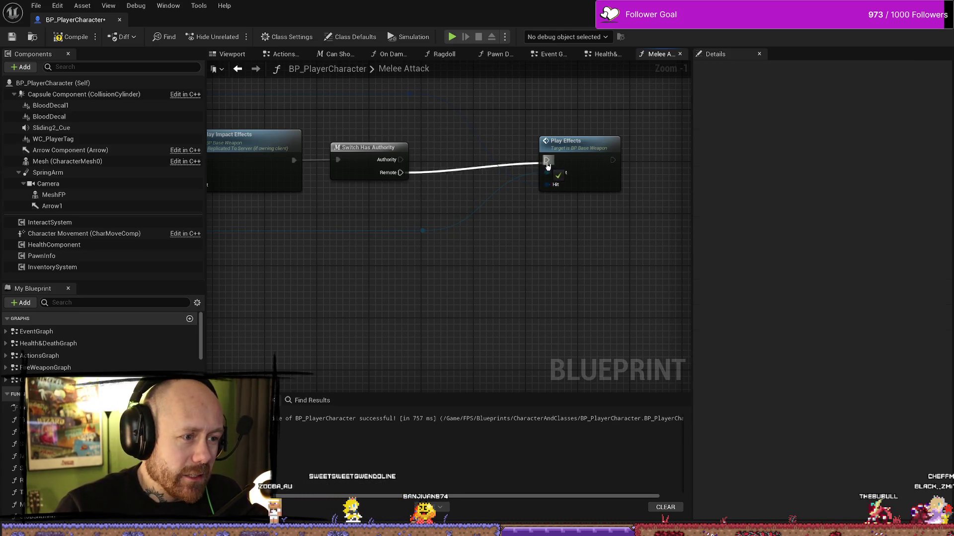
left_click_drag(544, 278, 547, 276)
left_click_drag(304, 273, 449, 268)
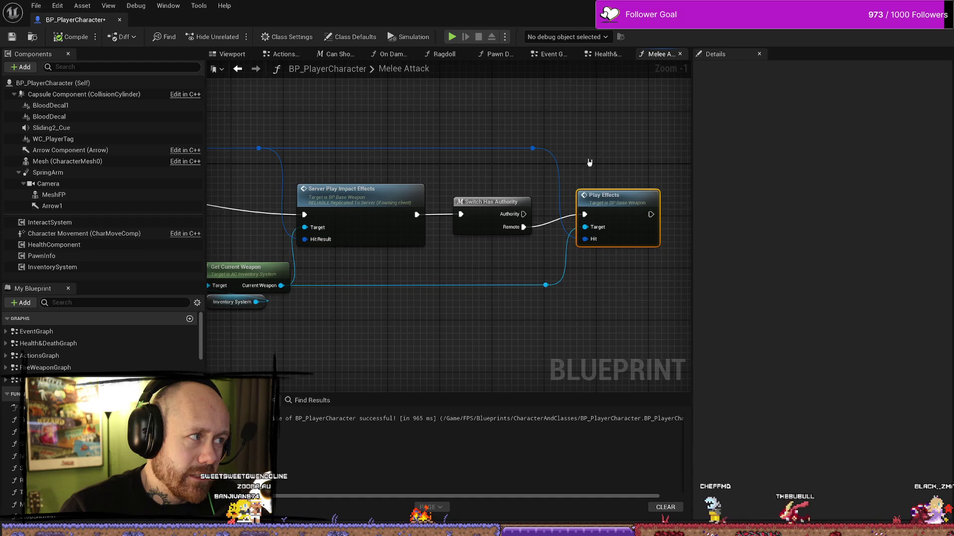
- Nudge the lower wire's reroute point left and open Play Effects in BP_BaseWeapon
left_click_drag(586, 163, 549, 149)
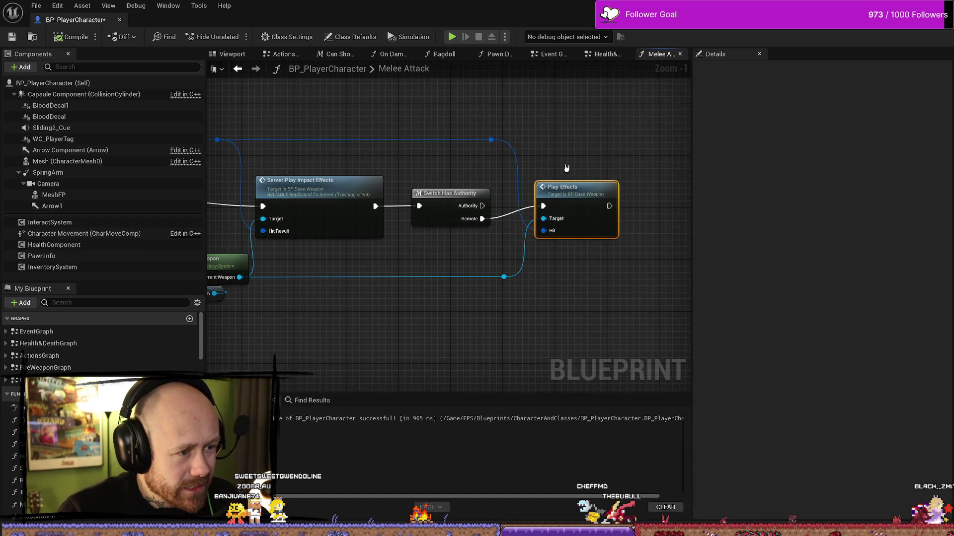
left_click_drag(503, 282, 497, 281)
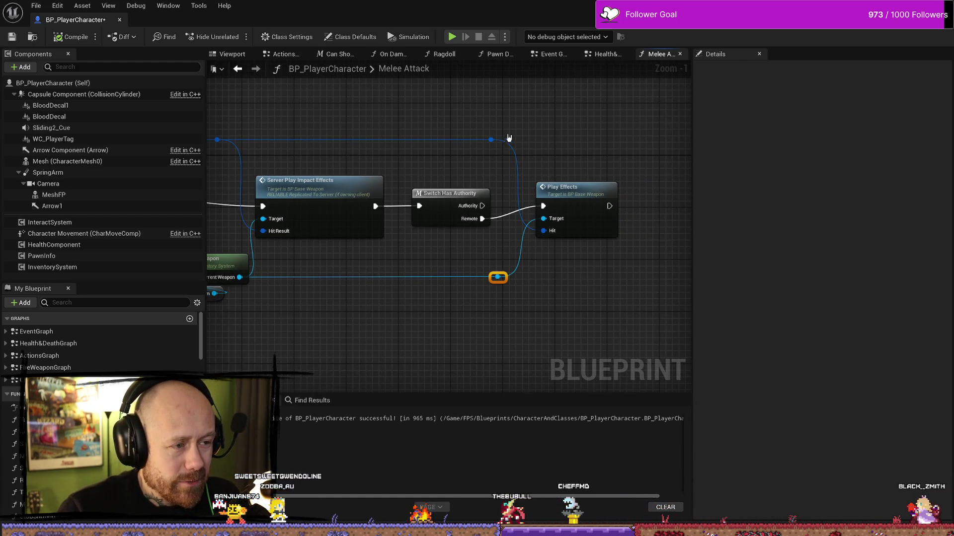
double_click(542, 192)
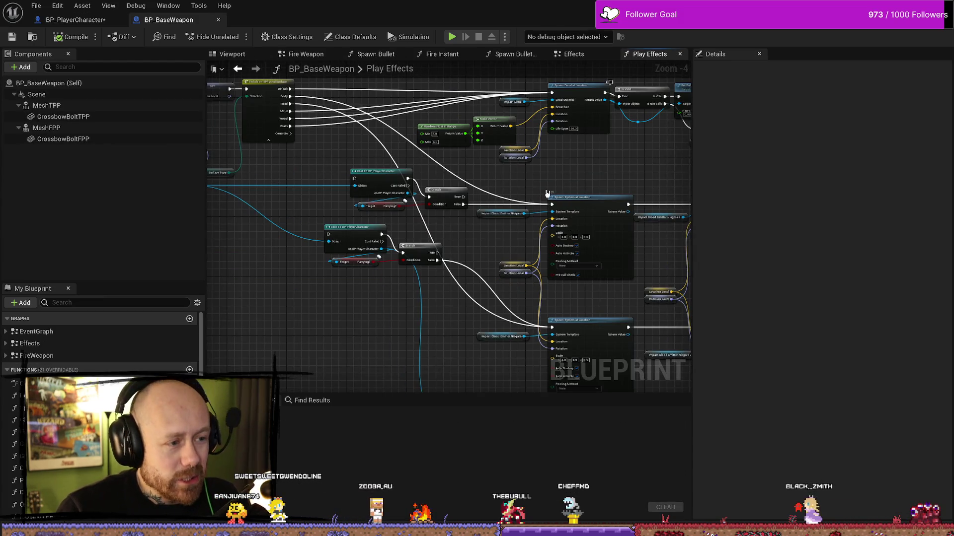
- Connect the Body and Head surface outputs to the upper and lower parry casts and compile
mouse_move(319, 196)
left_mouse_down()
mouse_move(386, 192)
mouse_move(475, 298)
mouse_move(509, 290)
mouse_move(506, 312)
mouse_move(435, 336)
left_mouse_up()
left_click(433, 331)
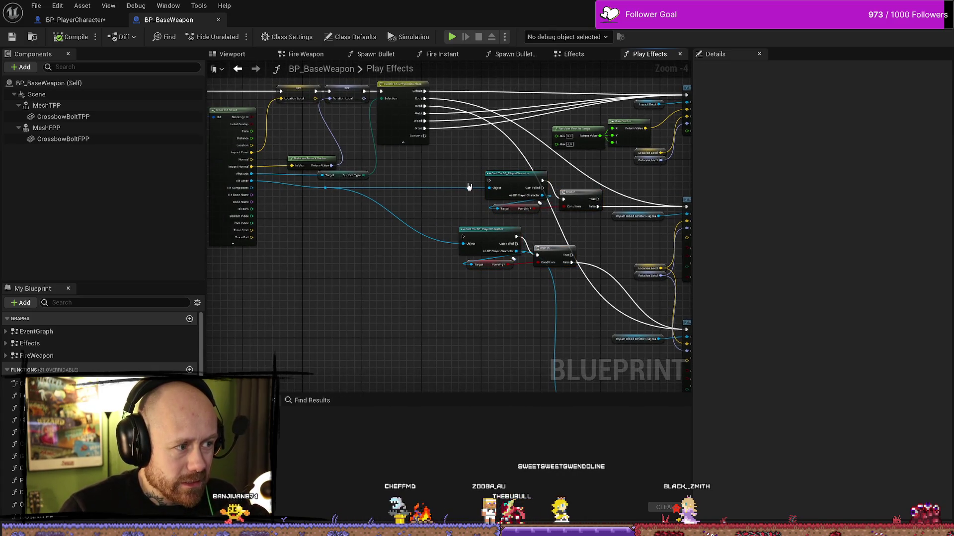
left_click_drag(469, 188, 456, 222)
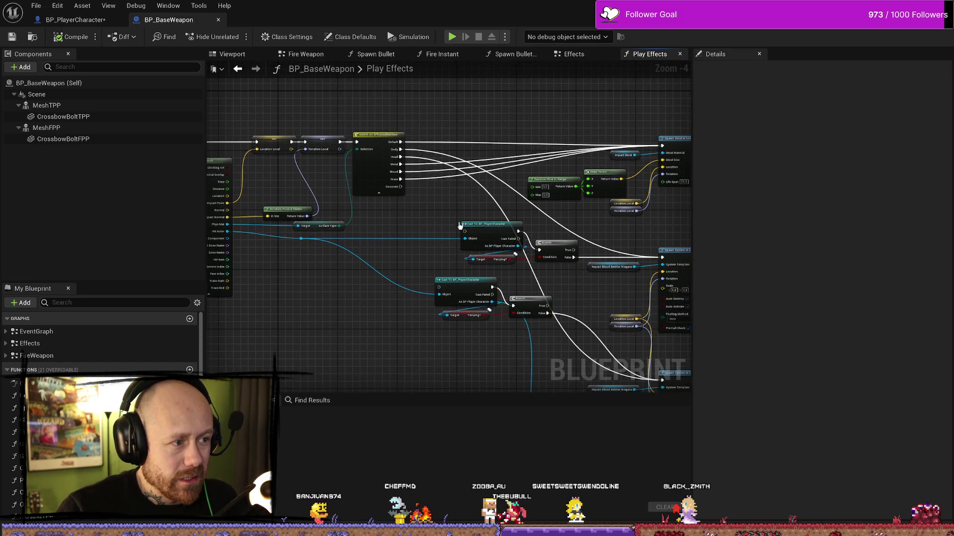
scroll(456, 222, "up", 1)
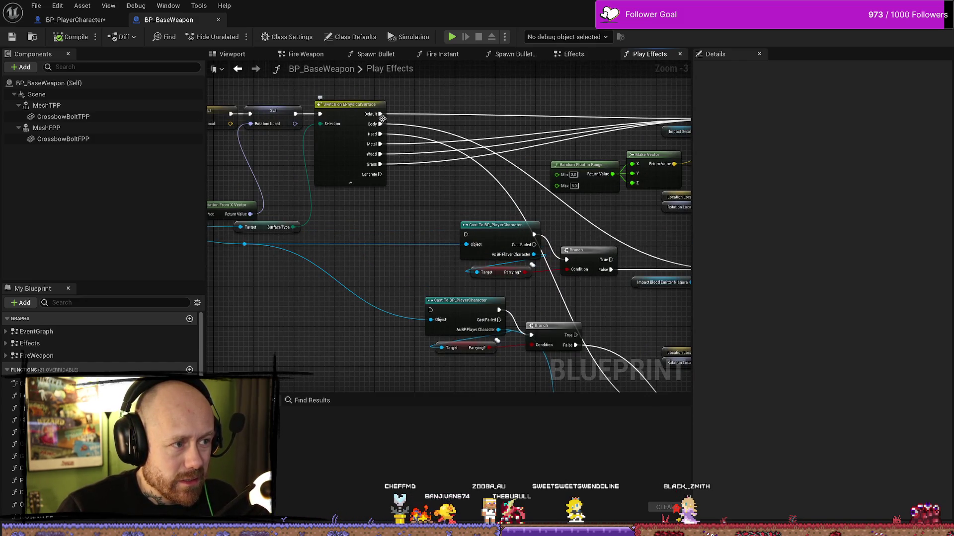
left_click_drag(379, 124, 466, 234)
left_click_drag(381, 133, 431, 310)
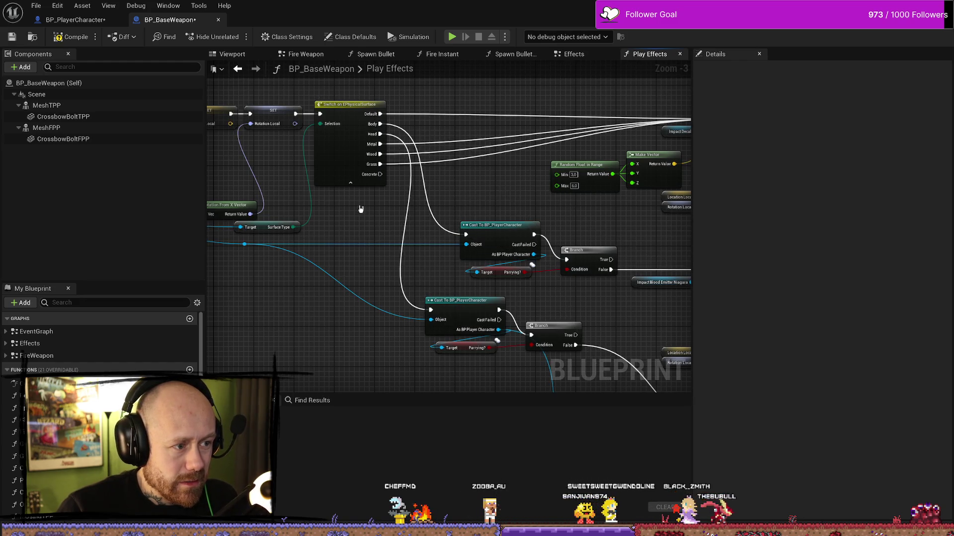
left_click(70, 37)
- Shift the lower cast, Parrying? and Branch nodes right, then recompile and save BP_BaseWeapon
left_click_drag(509, 176, 445, 158)
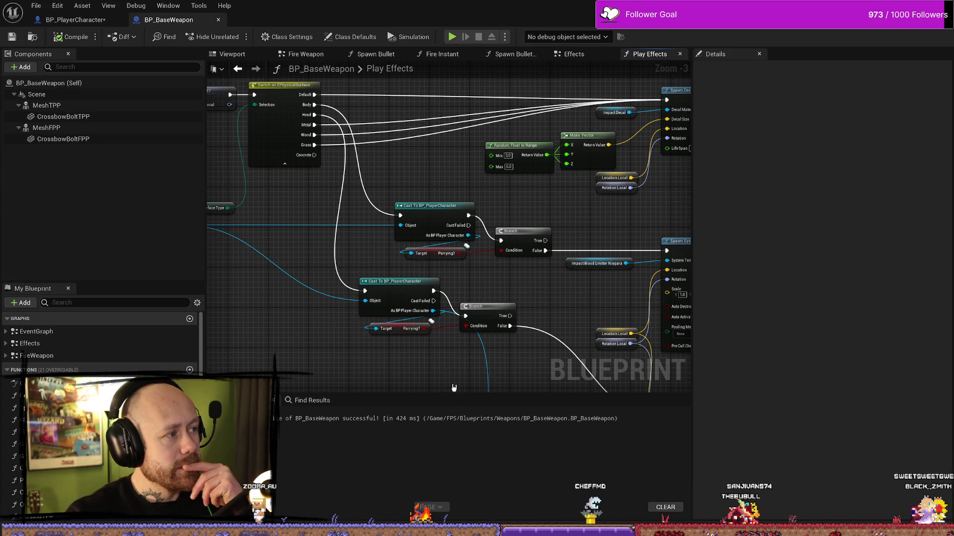
left_click_drag(449, 328, 437, 318)
left_click_drag(412, 286, 447, 291)
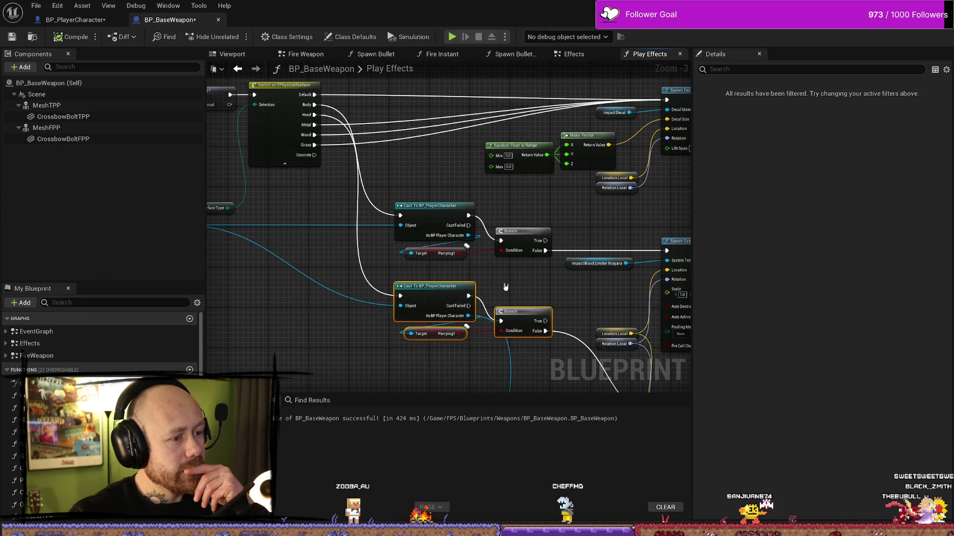
left_click(519, 307)
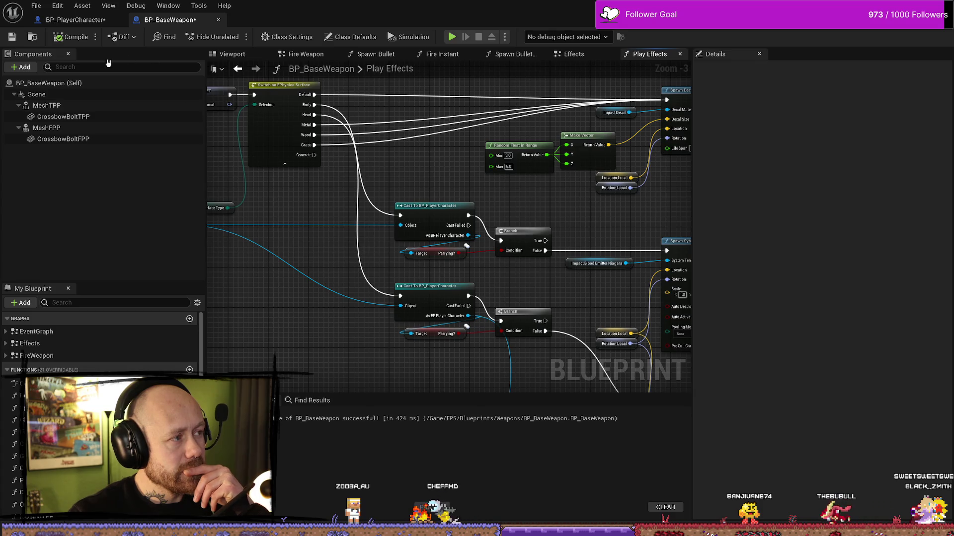
left_click(12, 38)
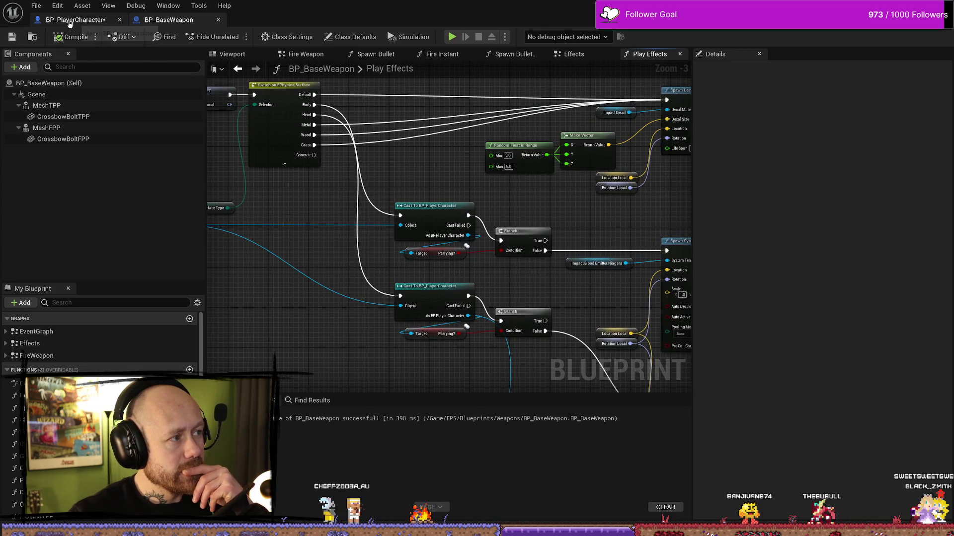
key("ctrl+Tab")
left_click(12, 37)
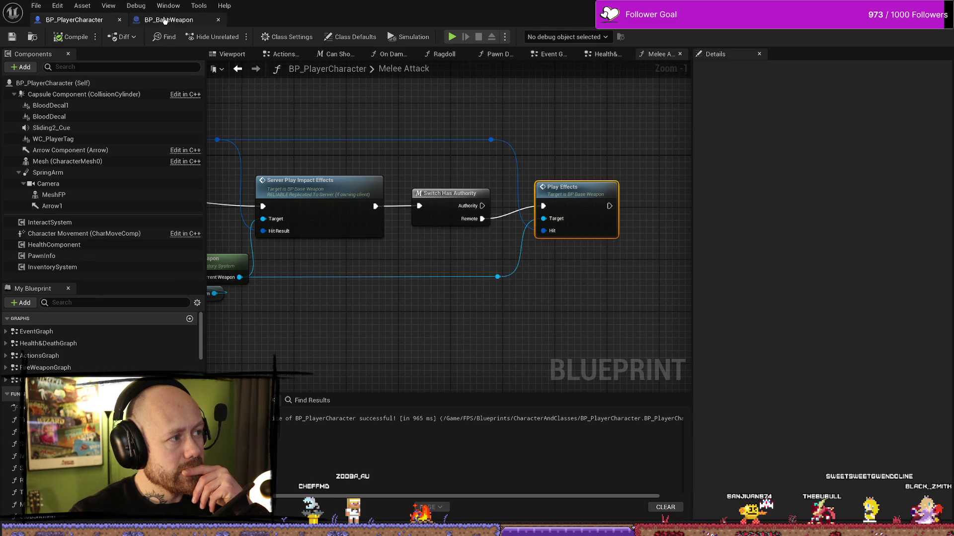
- Back in BP_BaseWeapon, align the lower Branch node and save the blueprint
left_click(169, 20)
left_click_drag(575, 219, 485, 208)
left_click_drag(444, 262, 477, 259)
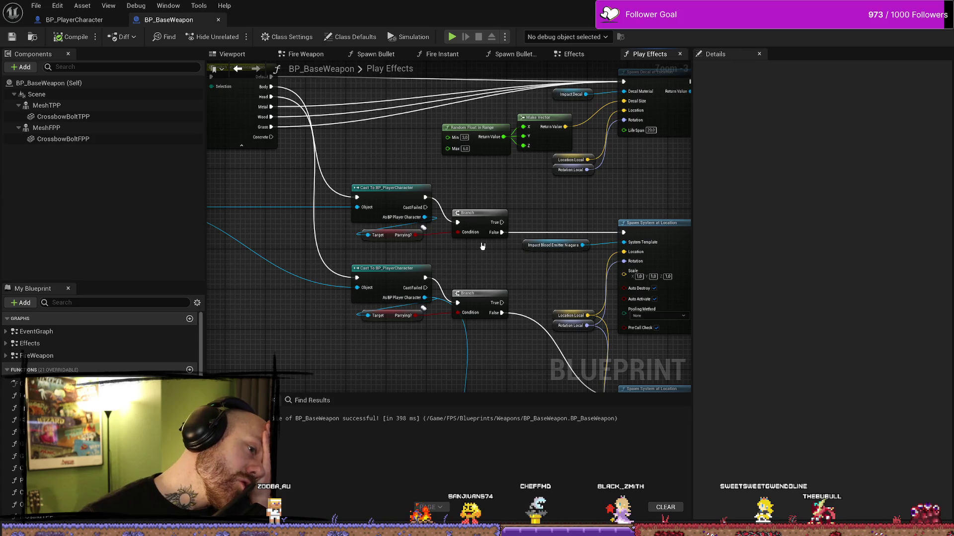
mouse_move(461, 273)
left_mouse_down()
mouse_move(465, 264)
mouse_move(478, 290)
left_mouse_up()
left_click(483, 285)
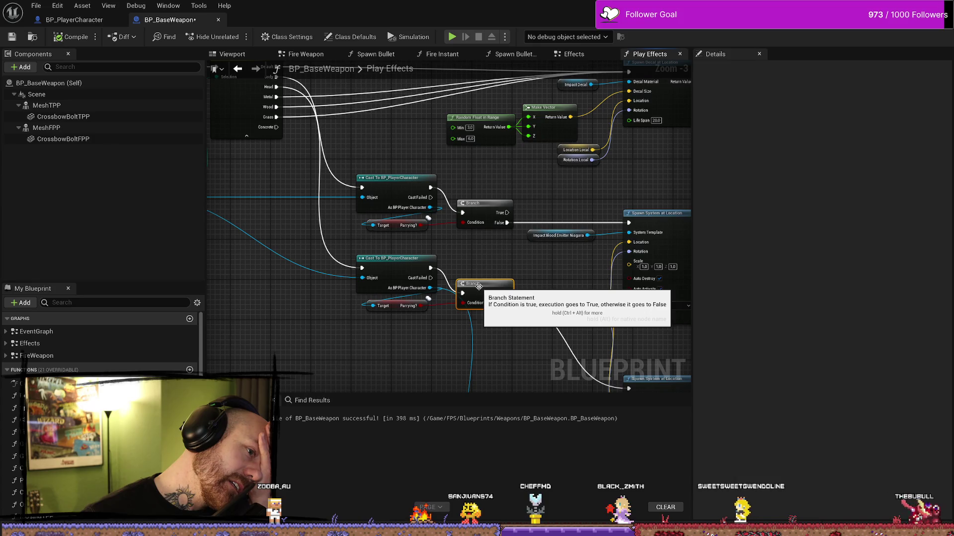
left_click(498, 266)
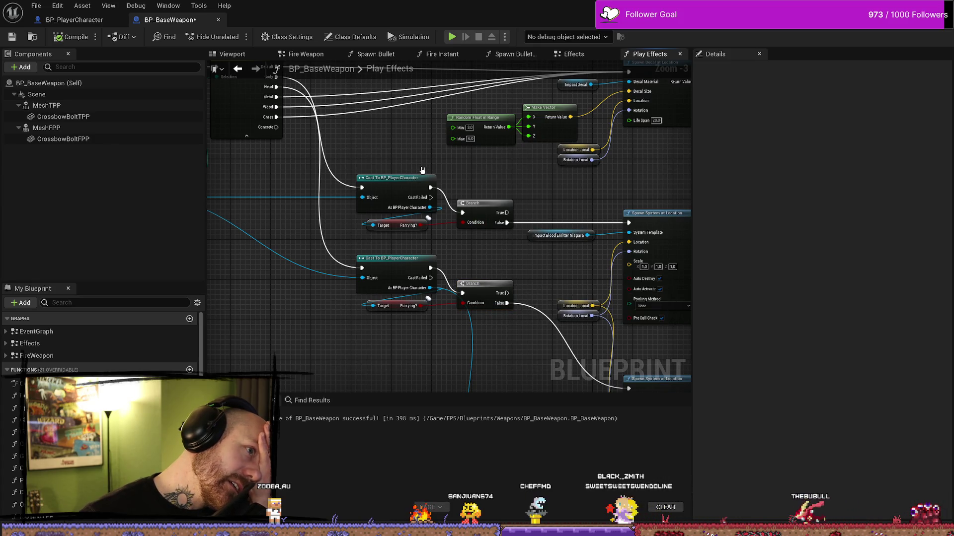
left_click(16, 38)
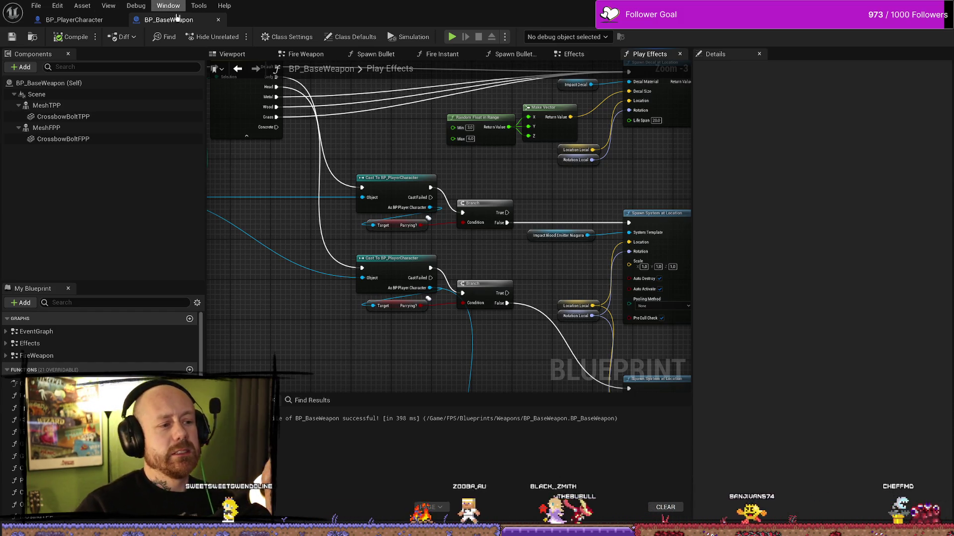
- Move Play Sound at Location left and nudge the Impact Blood getter and spawn node right
scroll(537, 263, "down", 2)
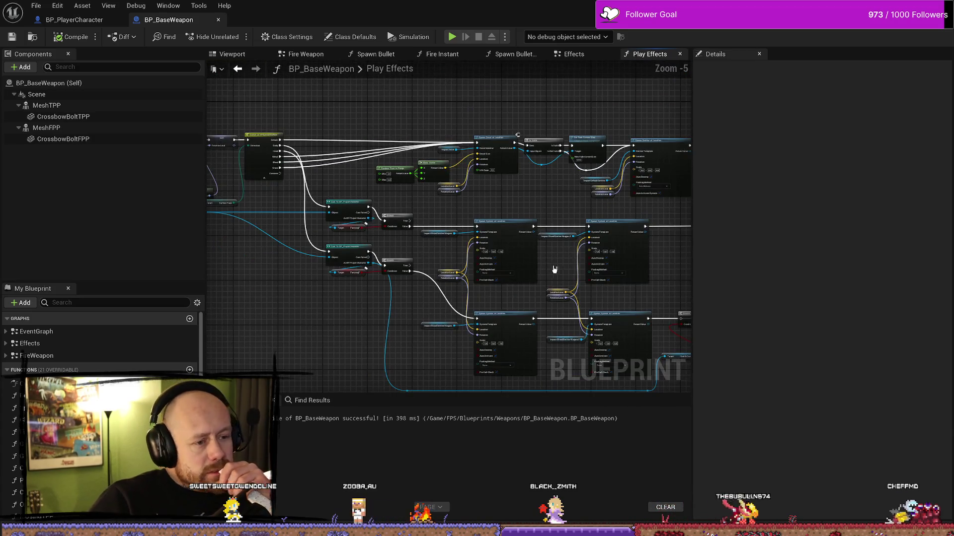
scroll(537, 241, "down", 1)
scroll(552, 198, "up", 2)
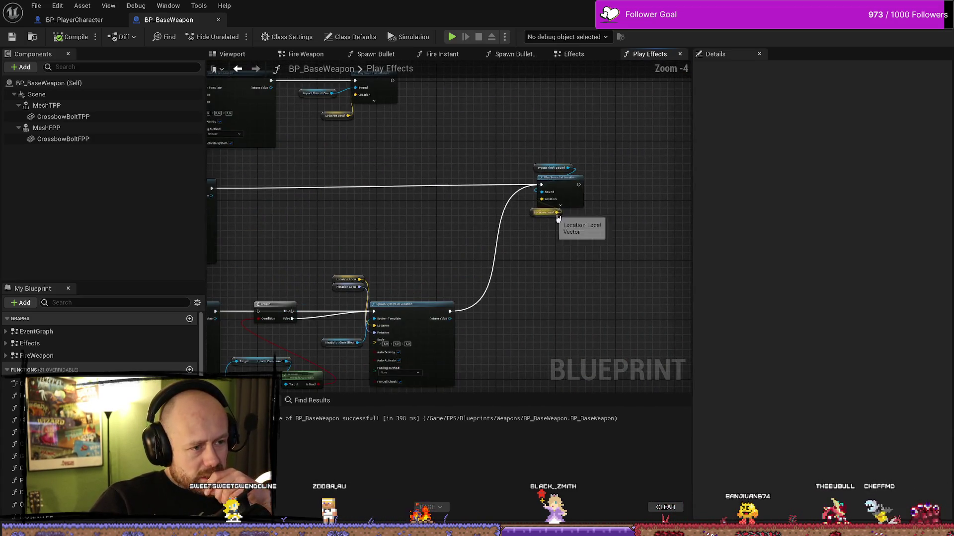
left_click(578, 178)
mouse_move(577, 178)
left_mouse_down()
mouse_move(512, 182)
mouse_move(527, 183)
mouse_move(472, 228)
mouse_move(347, 240)
mouse_move(479, 255)
left_mouse_up()
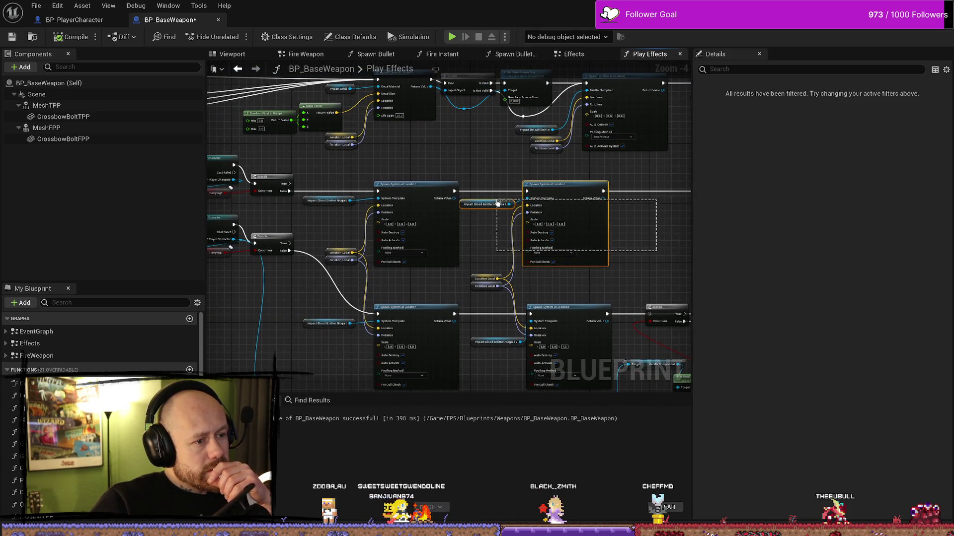
left_click_drag(498, 202, 505, 204)
left_click(485, 235)
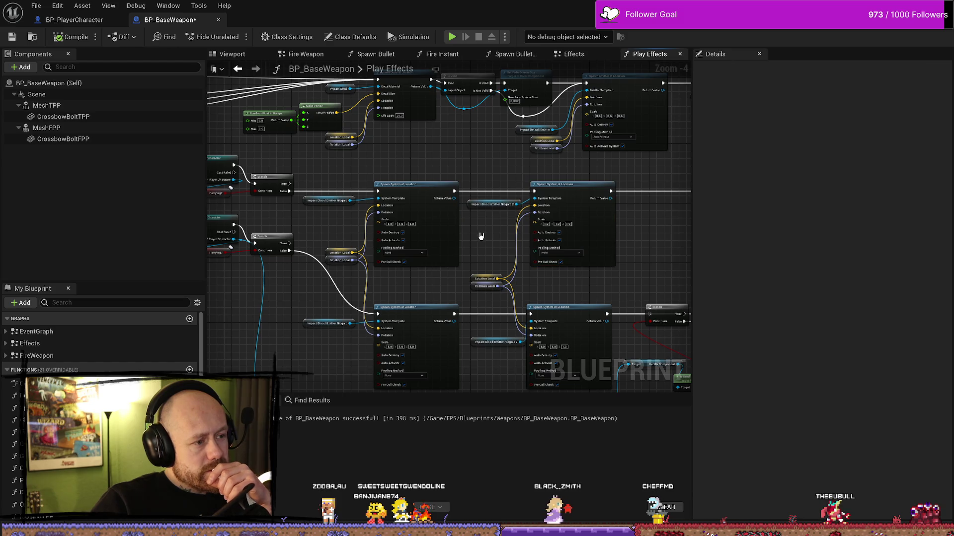
mouse_move(347, 248)
left_mouse_down()
mouse_move(344, 219)
mouse_move(334, 217)
left_mouse_up()
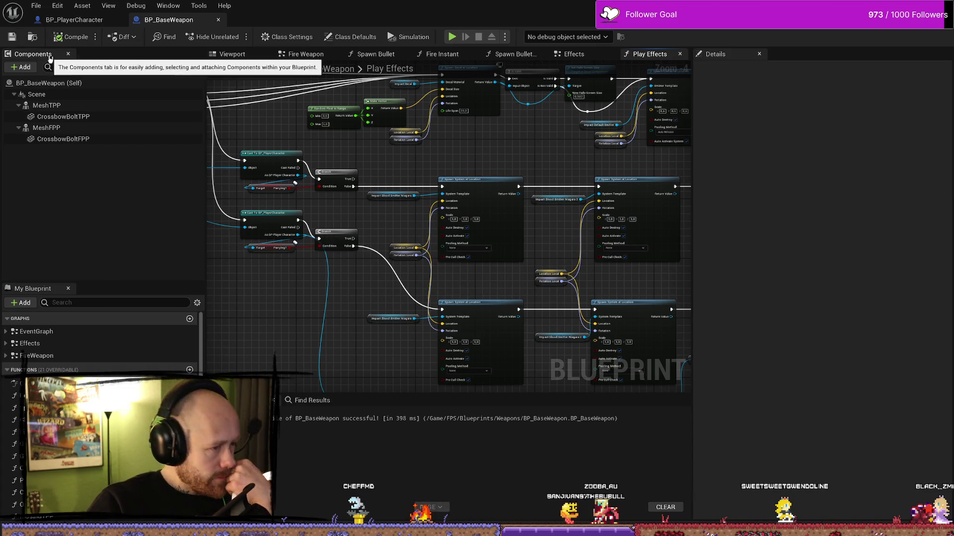
- Glance at BP_PlayerCharacter, then show BP_BaseWeapon's Effects event graph
left_click(90, 23)
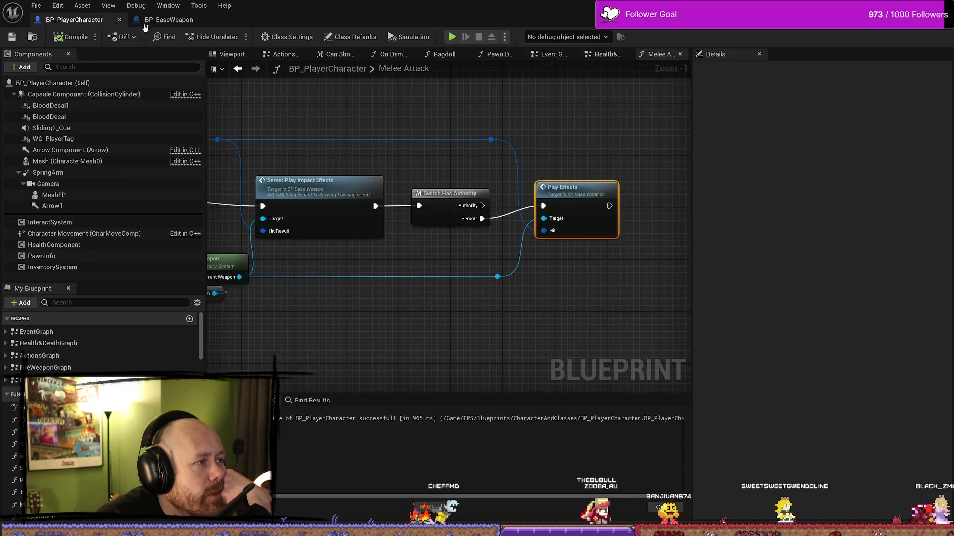
left_click(168, 20)
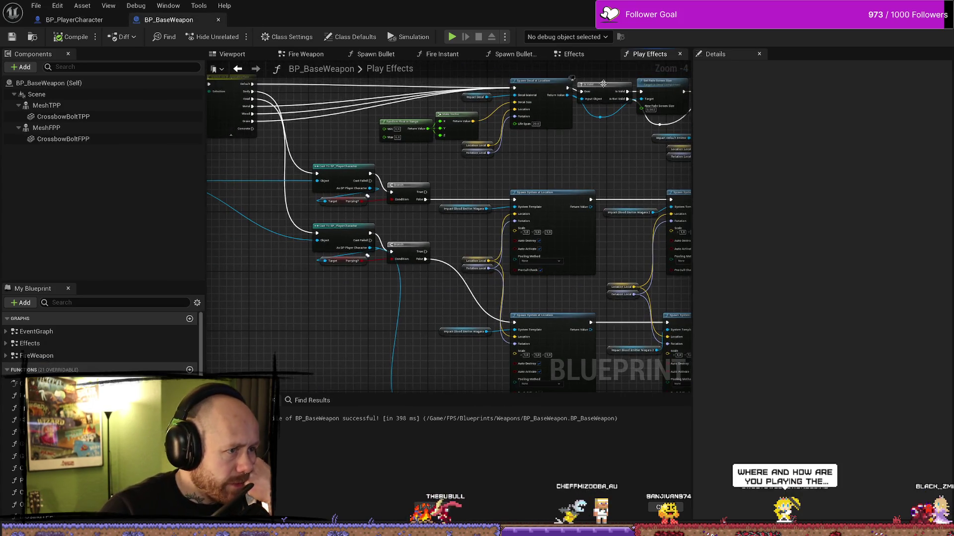
left_click(573, 53)
scroll(536, 215, "down", 3)
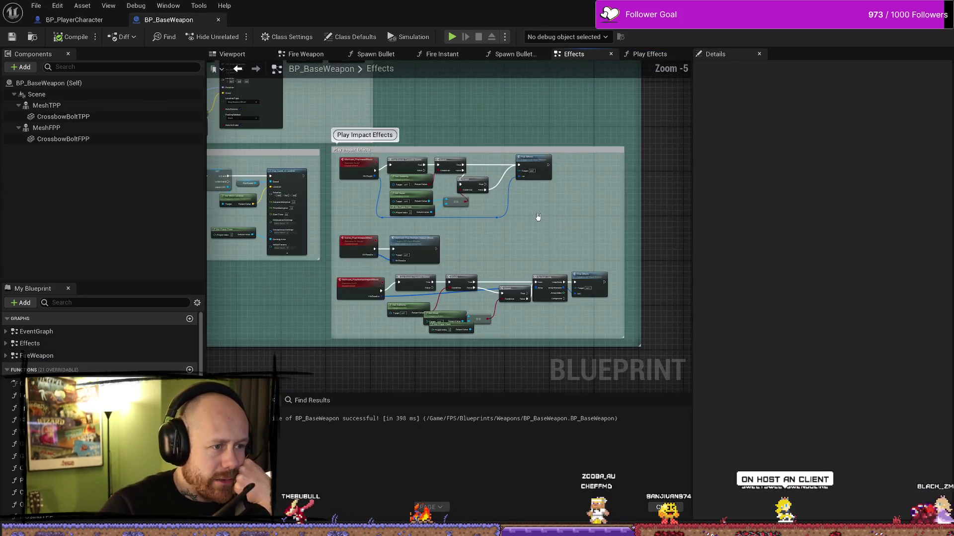
- Review the earlier nodes of BP_PlayerCharacter's Melee Attack graph
scroll(554, 187, "up", 2)
left_click_drag(532, 262, 534, 242)
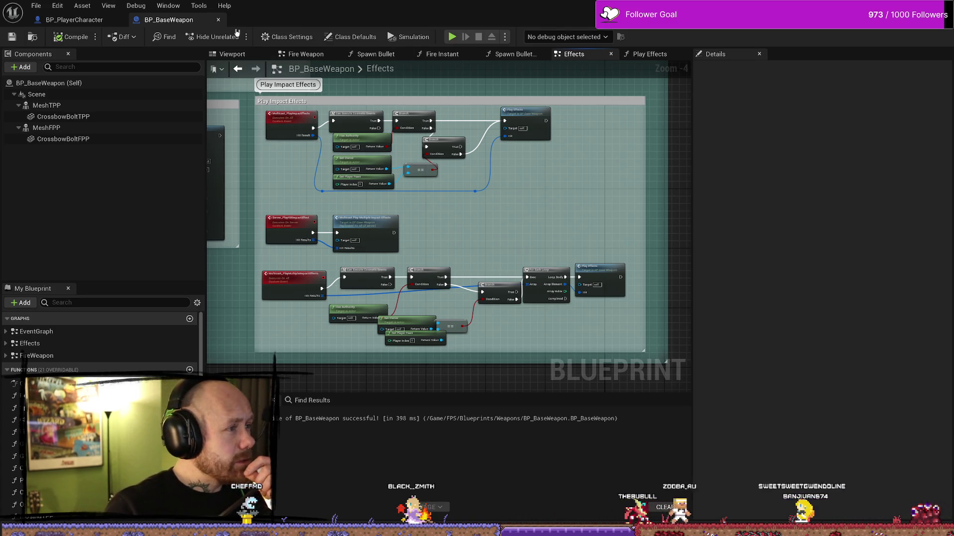
left_click(75, 20)
scroll(352, 106, "down", 1)
left_click_drag(348, 223, 548, 224)
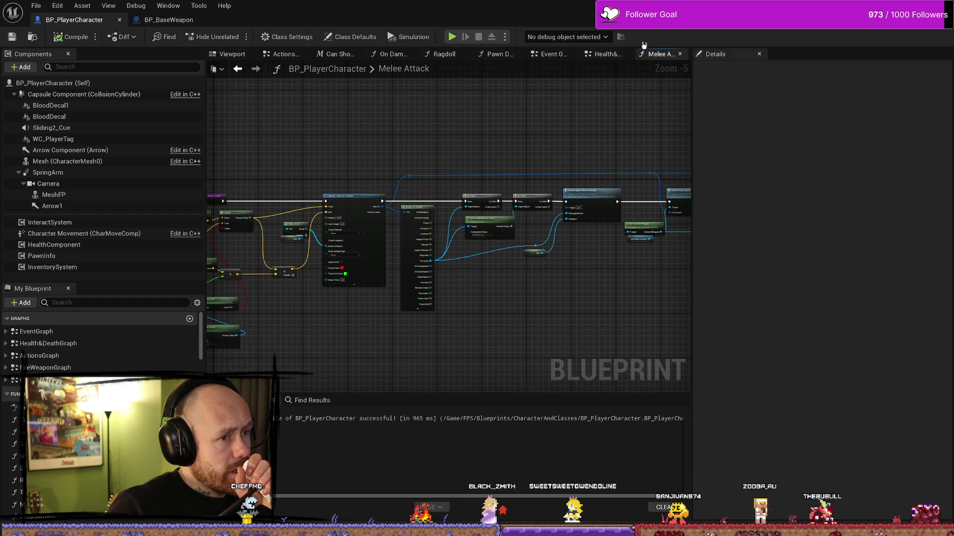
- Show the AnyDamage event and its Parrying? branch in the Health & Death Graph
left_click(605, 53)
scroll(426, 201, "up", 4)
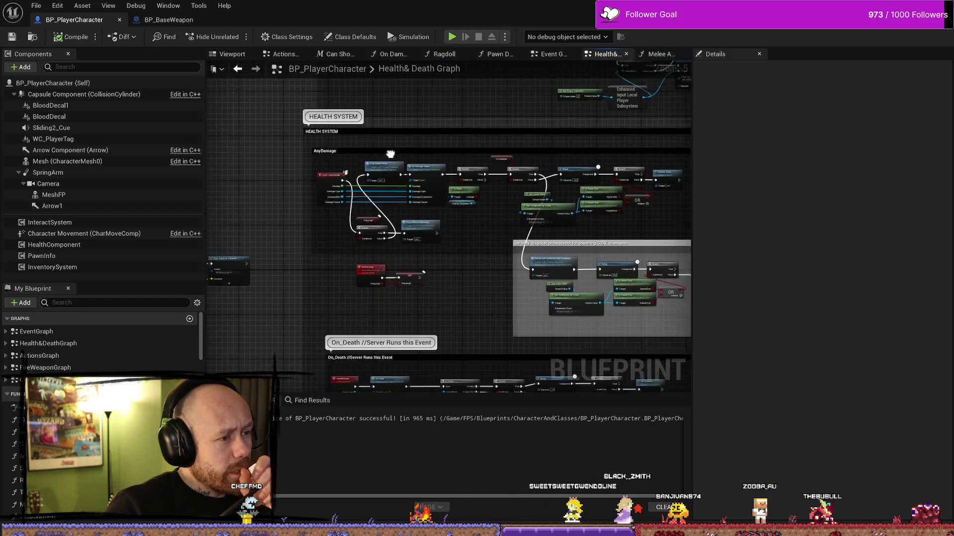
left_click_drag(337, 174, 375, 149)
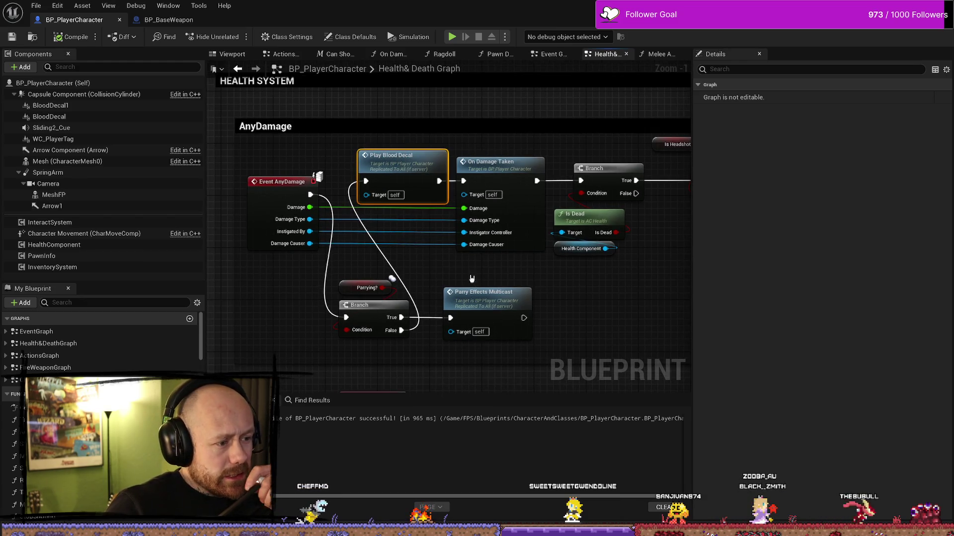
left_click_drag(470, 281, 342, 340)
left_click(327, 207)
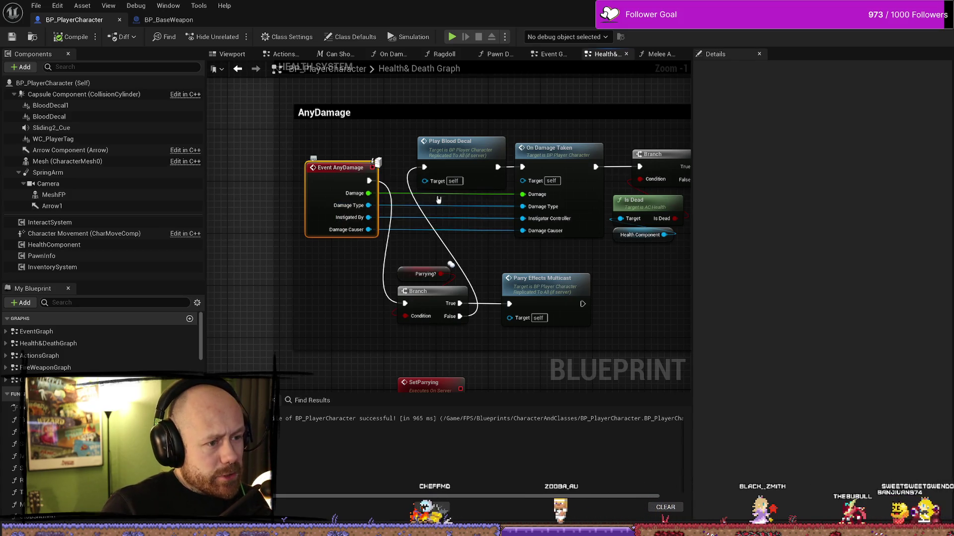
scroll(597, 277, "down", 3)
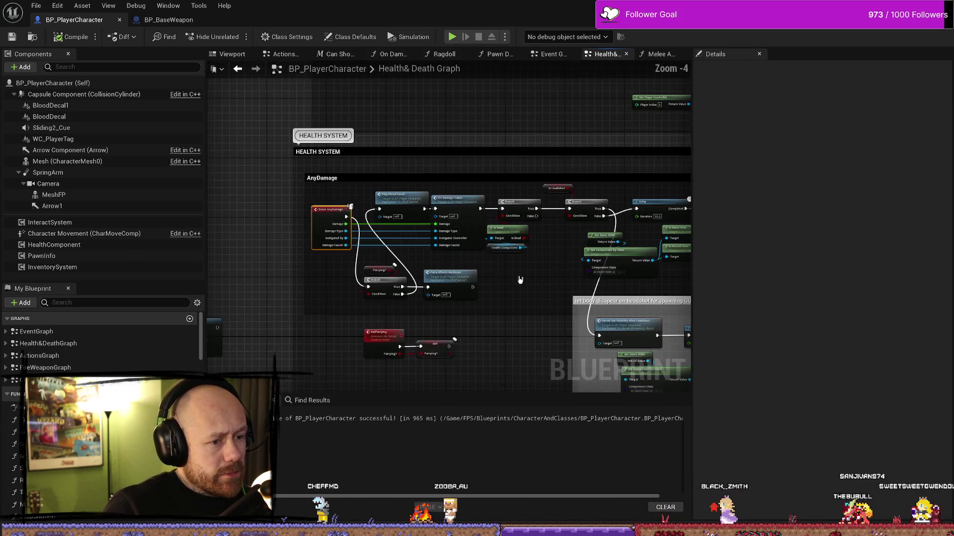
scroll(450, 263, "up", 2)
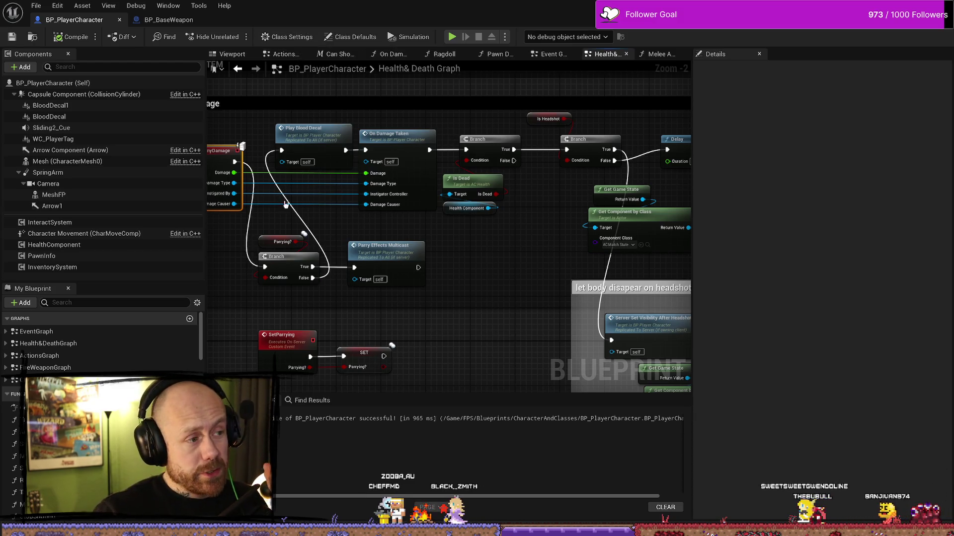
left_click_drag(320, 216, 376, 218)
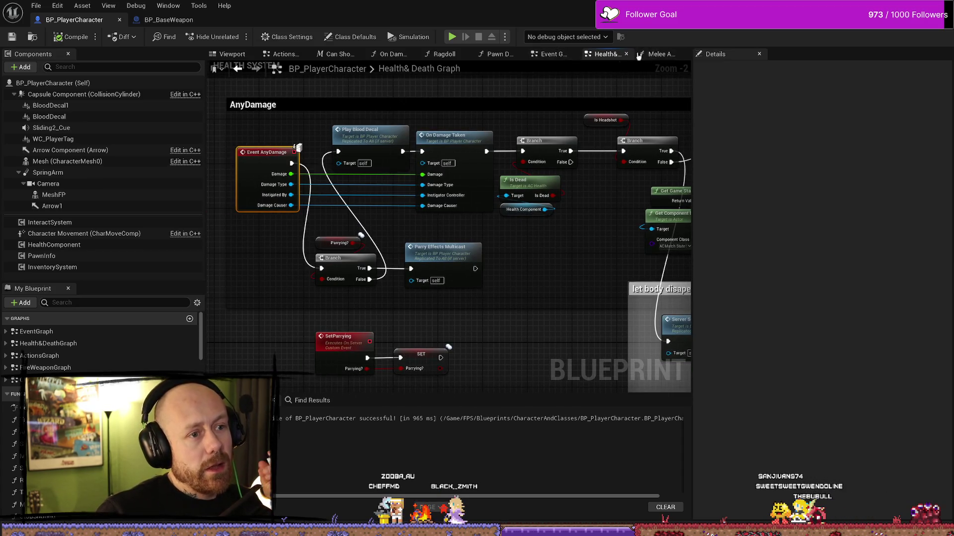
left_click(169, 19)
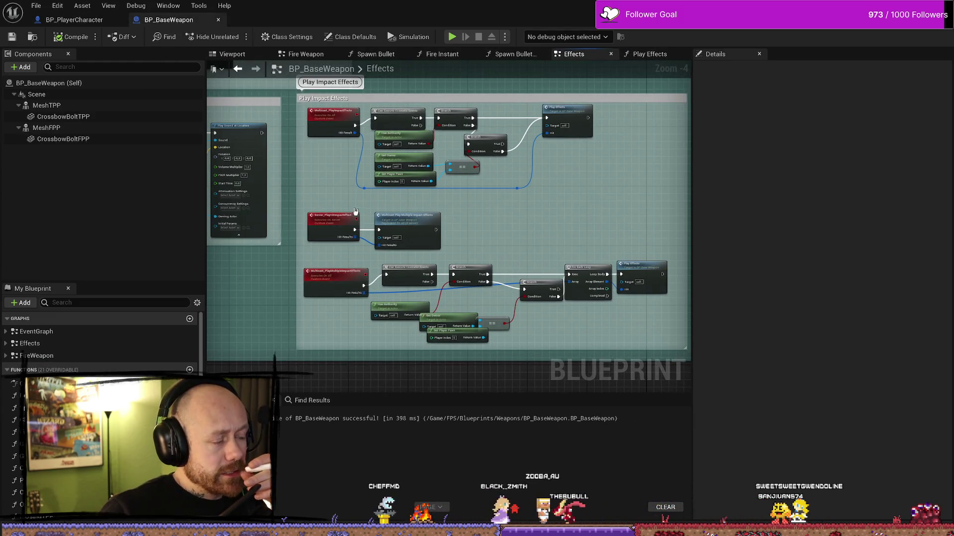
- Inspect the Play Effects function's entry, Switch and Spawn System nodes
left_click_drag(356, 172, 343, 206)
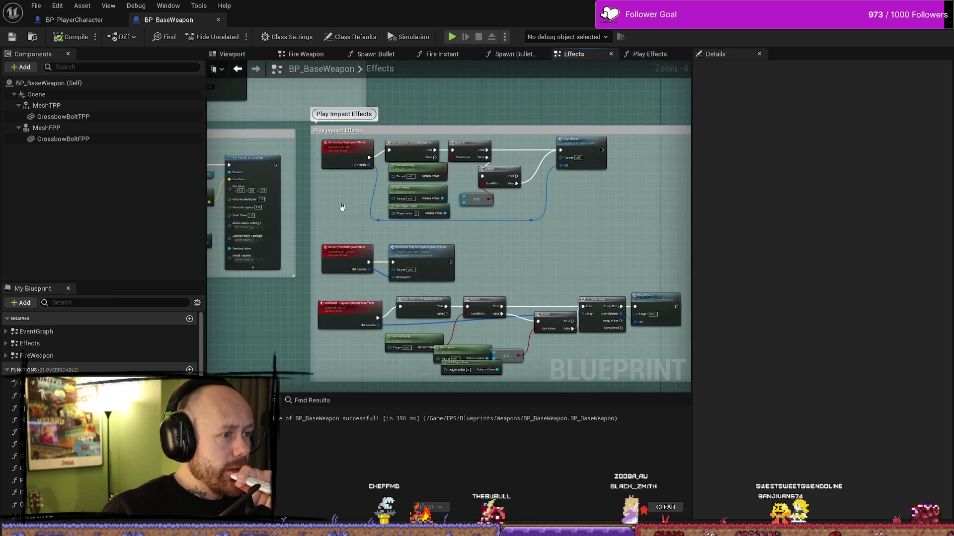
double_click(584, 149)
scroll(583, 168, "down", 5)
scroll(583, 184, "up", 3)
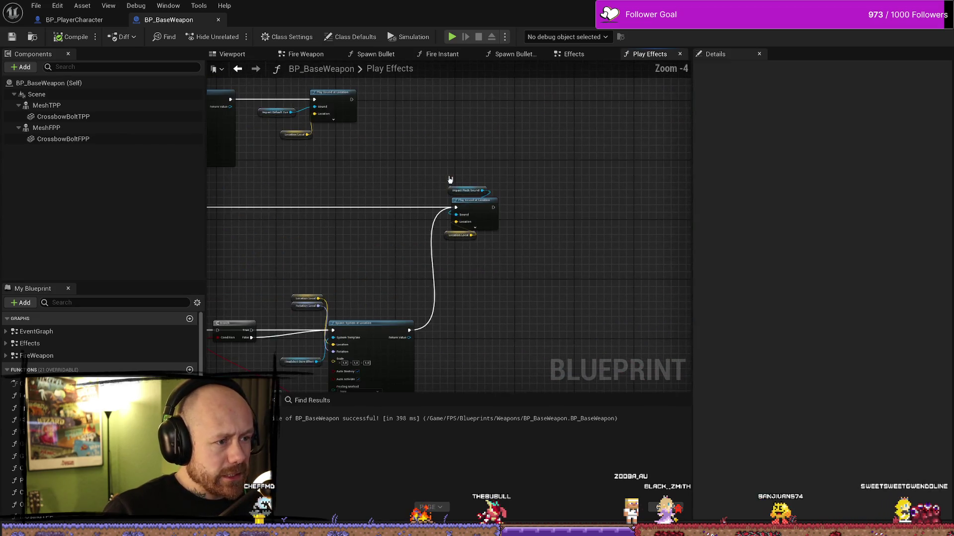
mouse_move(358, 164)
left_mouse_down()
mouse_move(397, 149)
mouse_move(475, 164)
left_mouse_up()
scroll(366, 174, "down", 3)
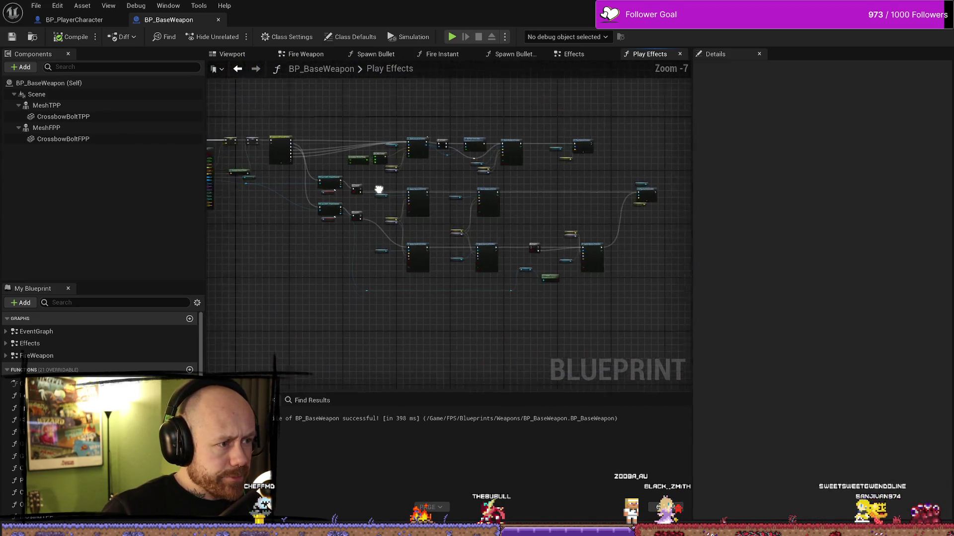
scroll(298, 212, "up", 3)
mouse_move(298, 213)
left_mouse_down()
mouse_move(528, 215)
mouse_move(371, 232)
left_mouse_up()
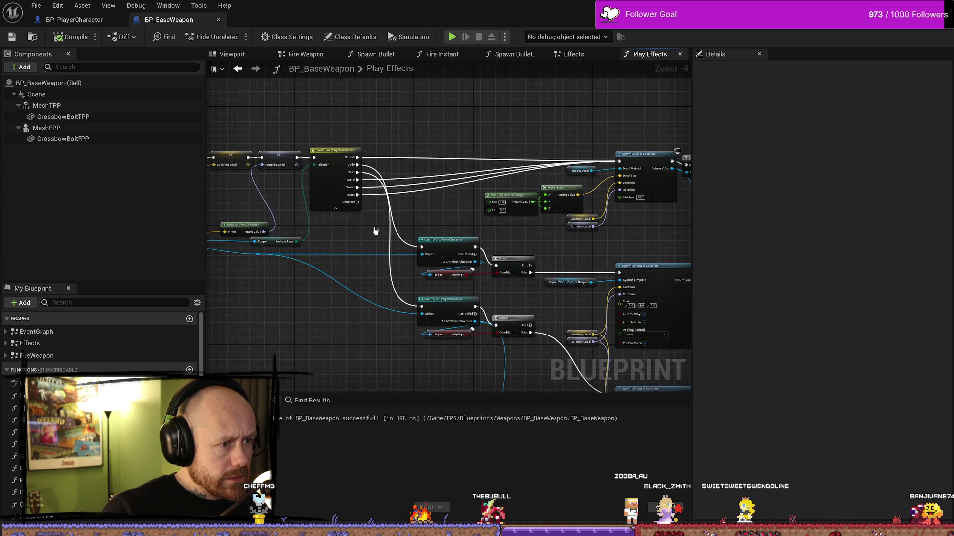
- View the Play Impact Effects group in the Effects graph and expand the FireWeapon node list
left_click(574, 54)
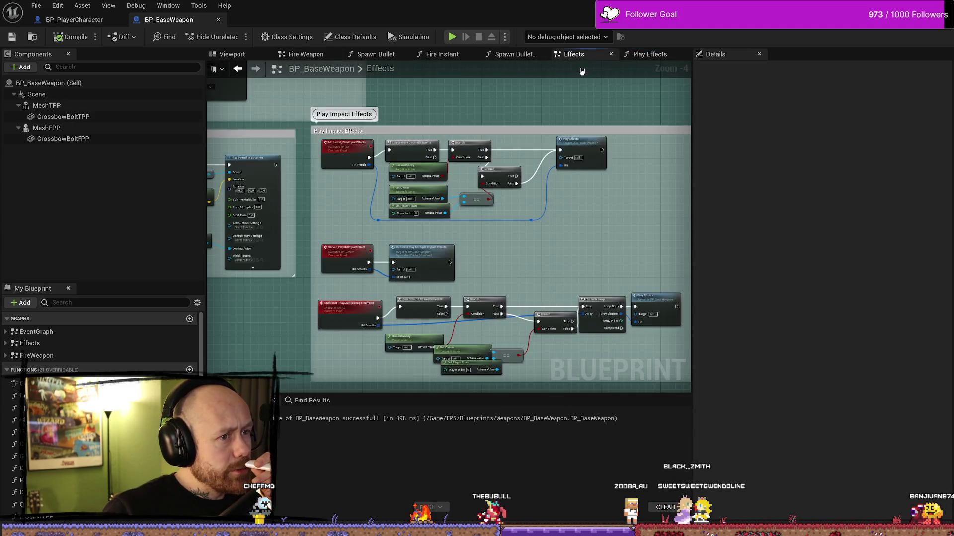
scroll(363, 219, "down", 3)
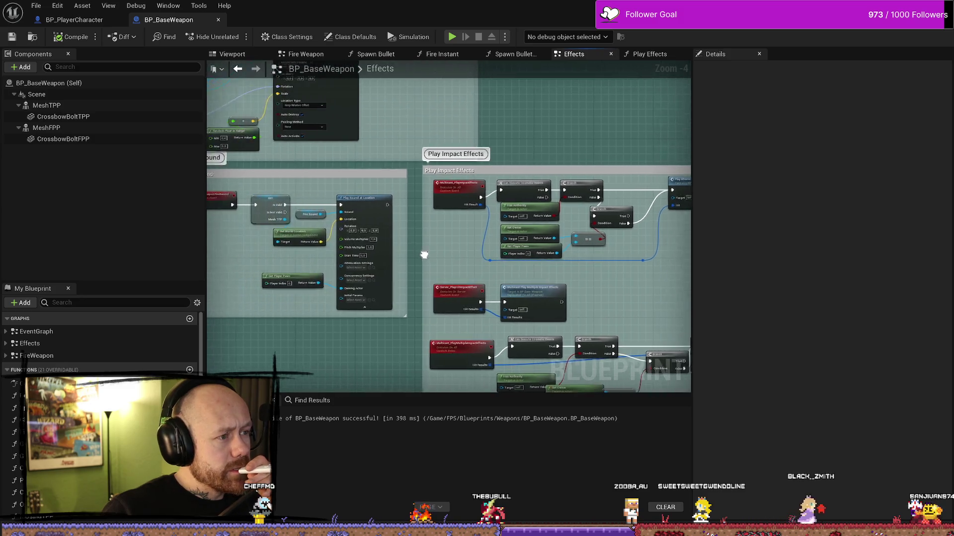
scroll(402, 163, "up", 3)
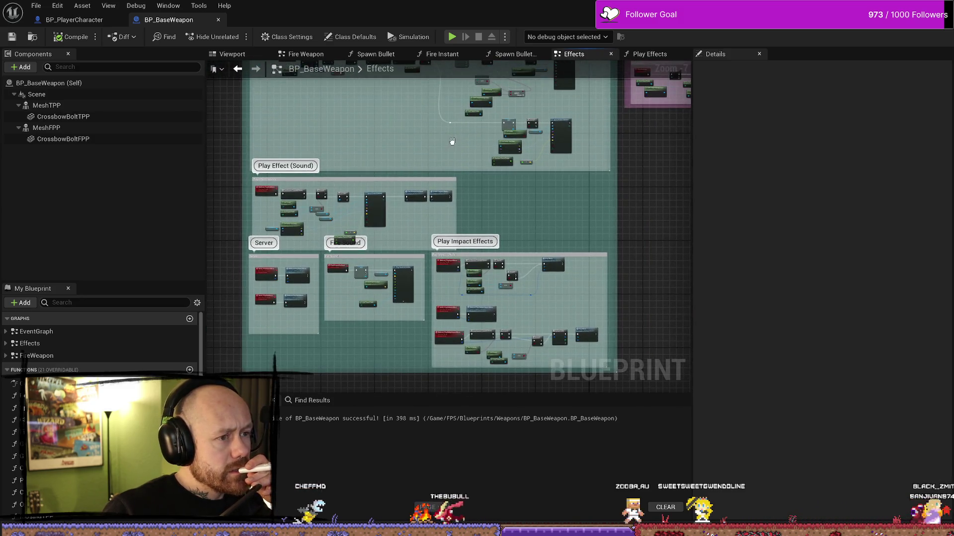
right_click(315, 252)
scroll(285, 272, "down", 2)
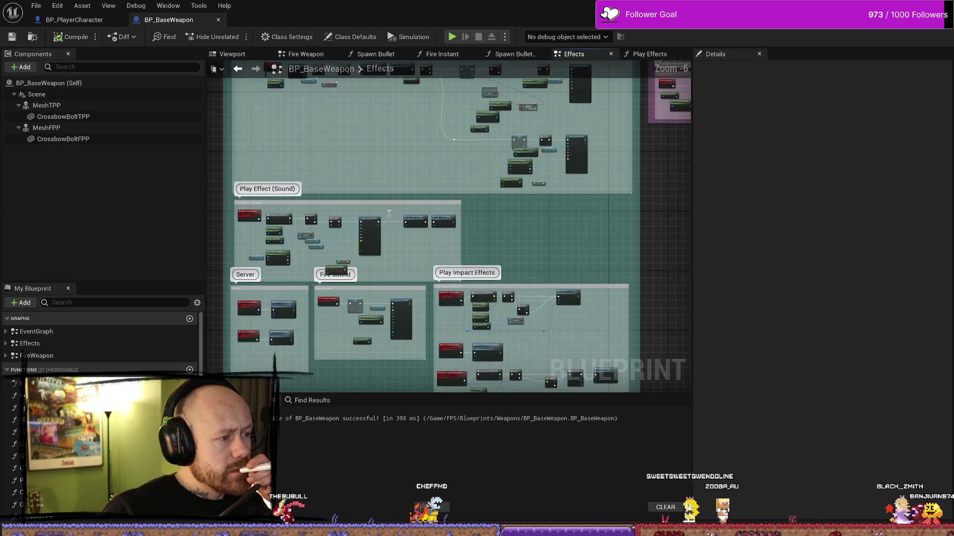
scroll(285, 272, "up", 3)
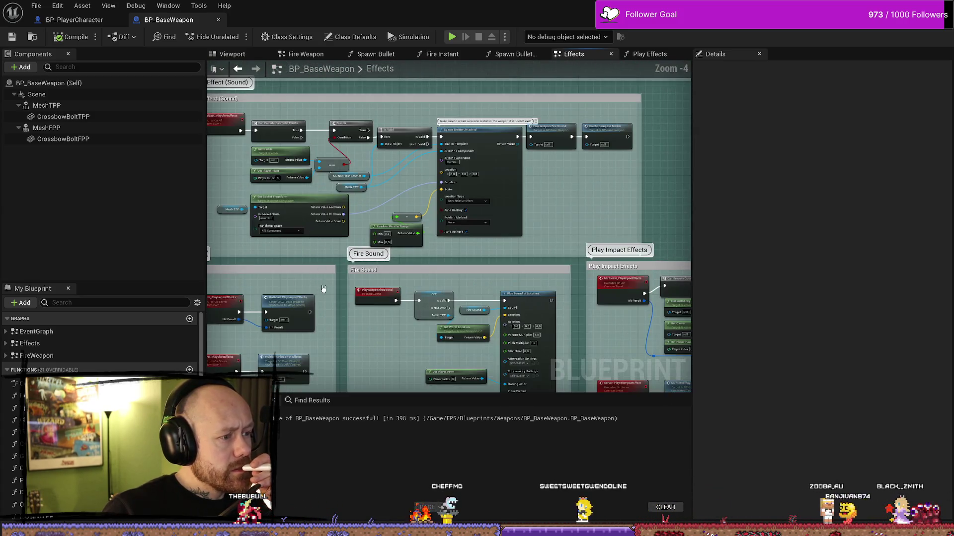
left_click_drag(398, 236, 285, 291)
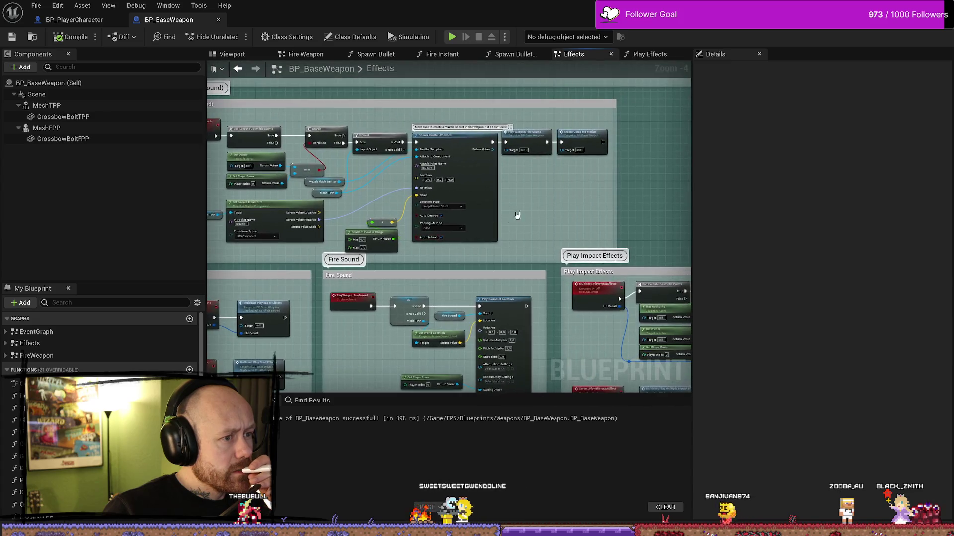
scroll(99, 342, "down", 2)
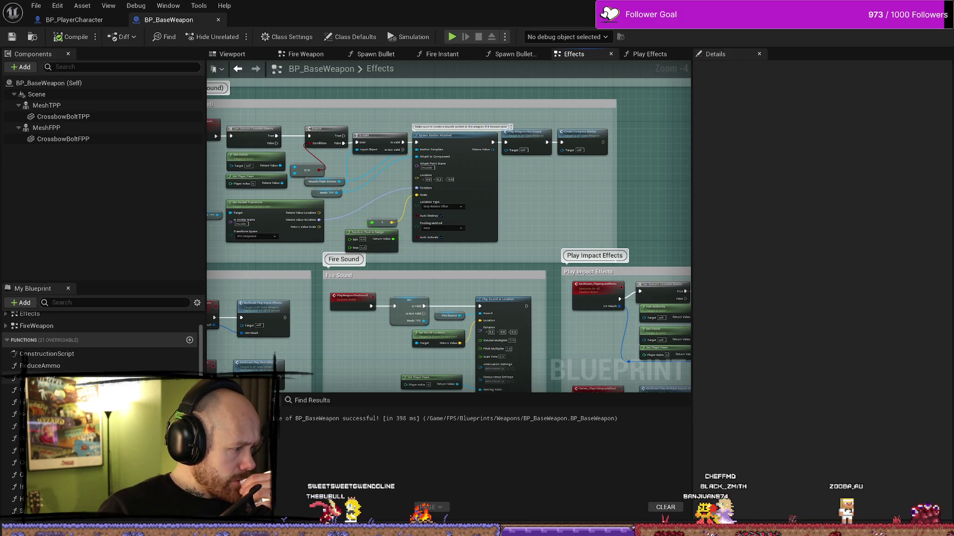
scroll(100, 343, "down", 3)
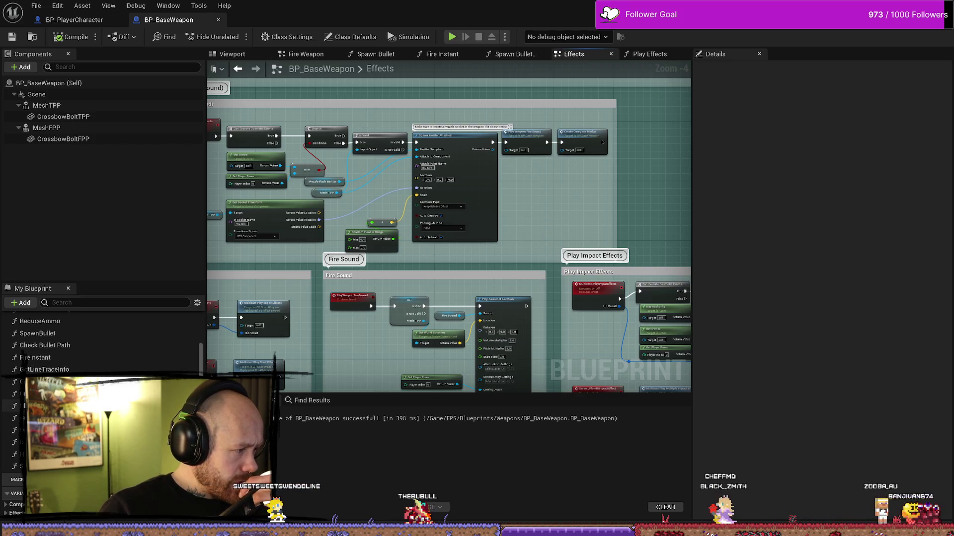
scroll(6, 359, "up", 5)
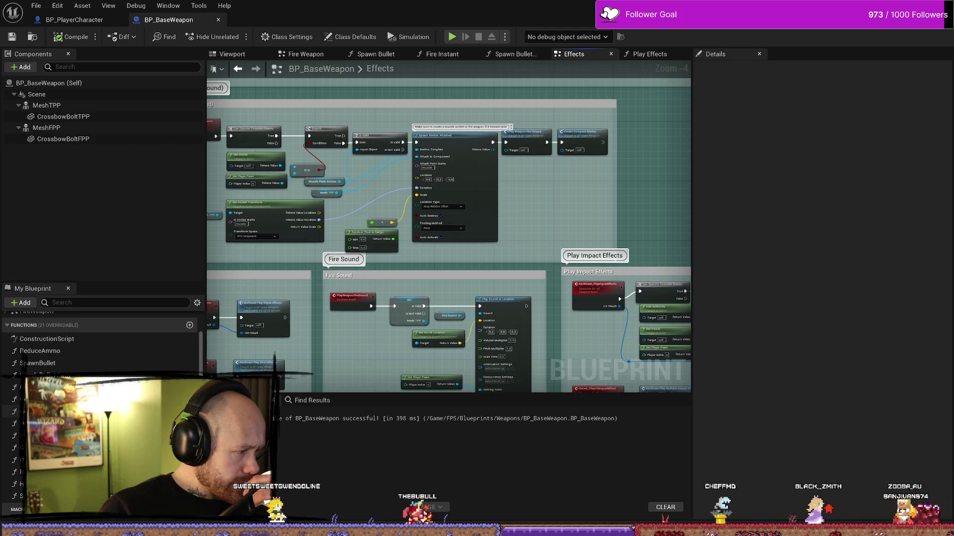
left_click(5, 356)
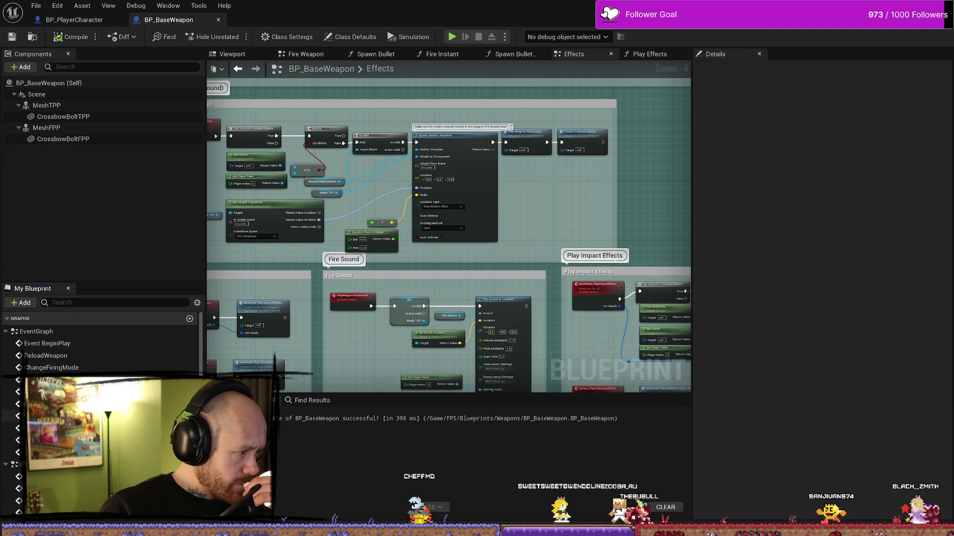
scroll(100, 412, "down", 5)
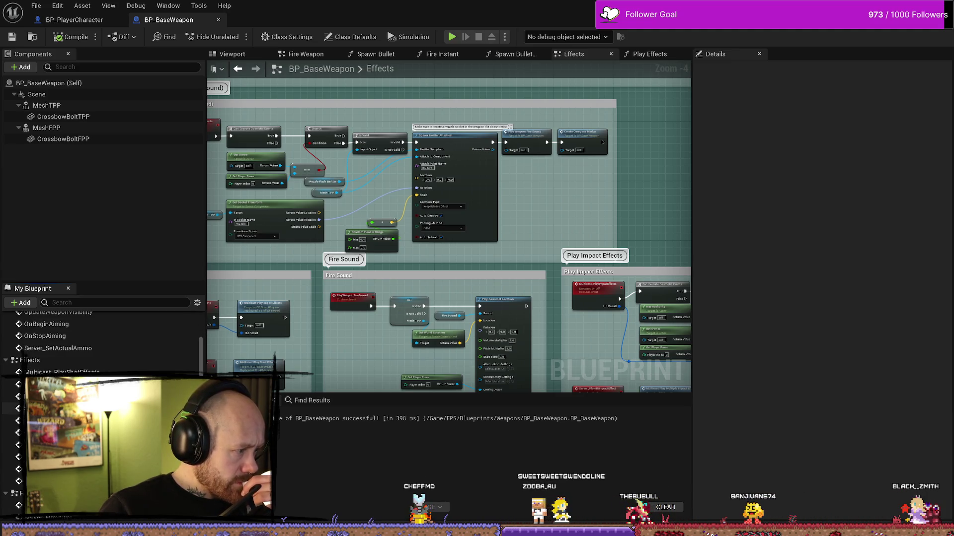
scroll(99, 348, "down", 3)
scroll(100, 343, "down", 2)
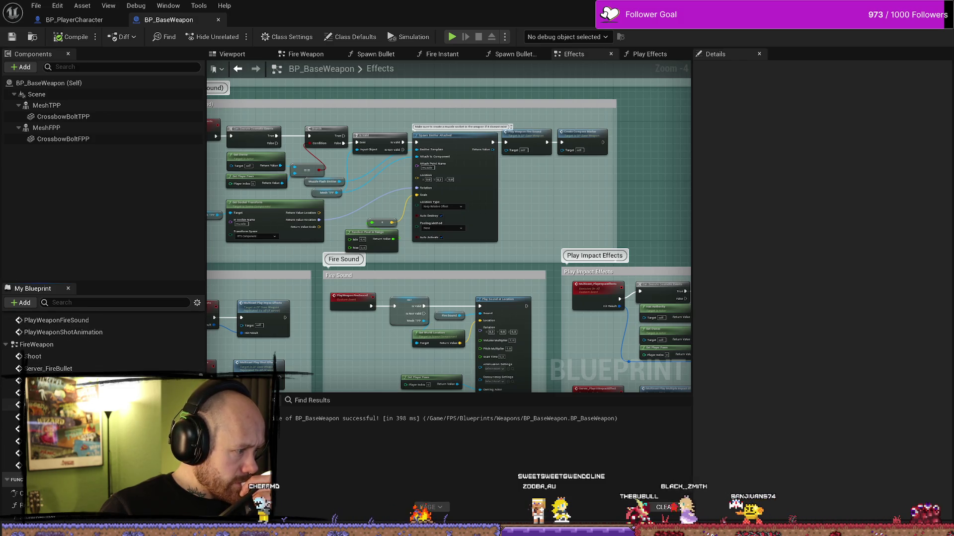
scroll(99, 343, "down", 5)
left_click_drag(316, 287, 342, 297)
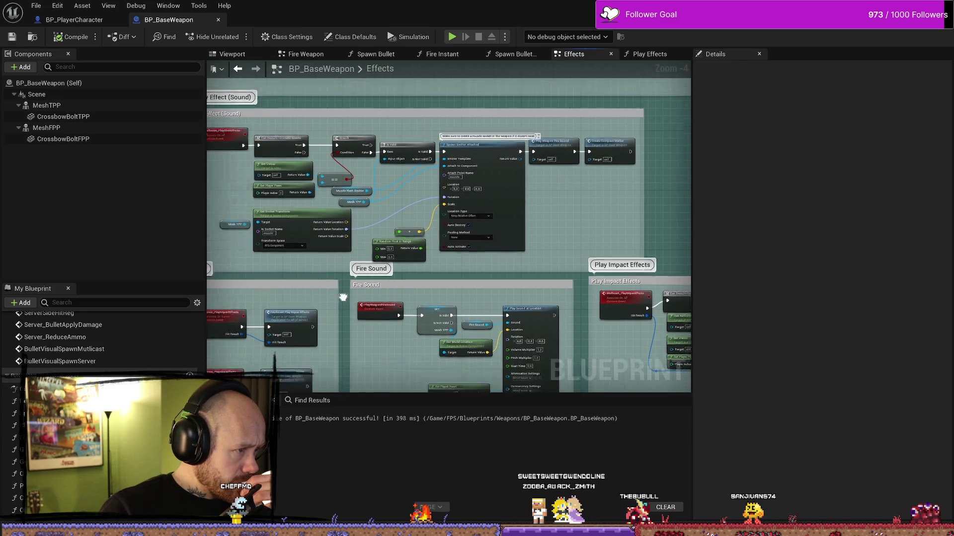
scroll(408, 291, "down", 6)
scroll(466, 187, "up", 6)
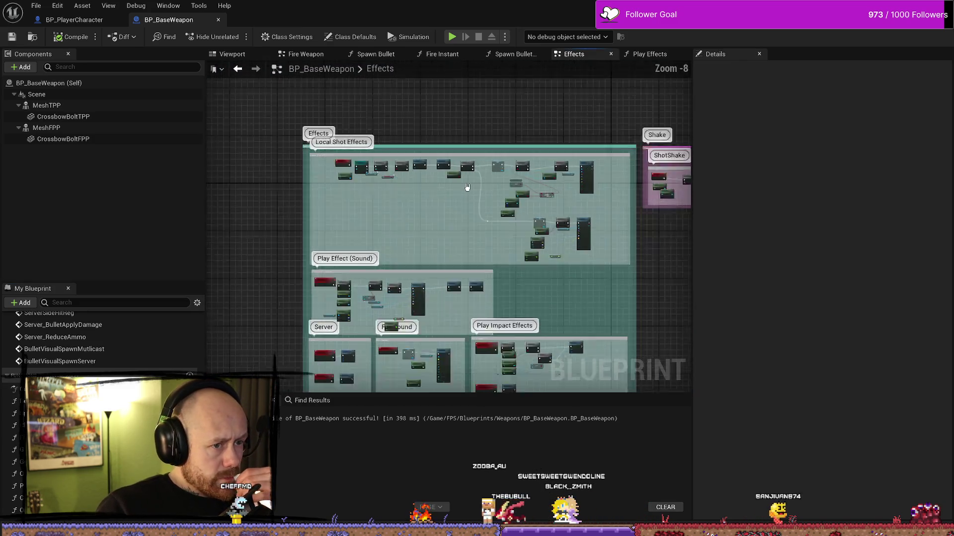
left_click_drag(371, 223, 425, 289)
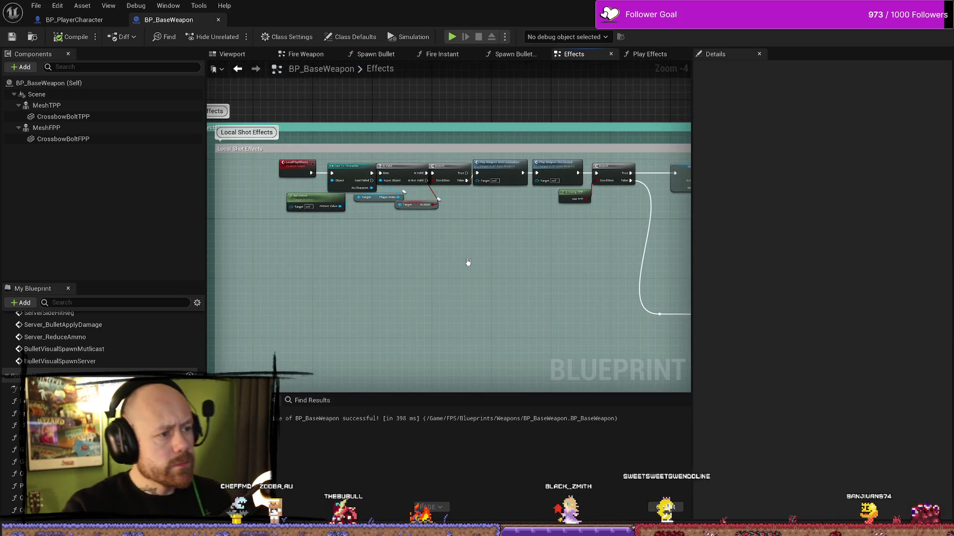
scroll(468, 262, "up", 1)
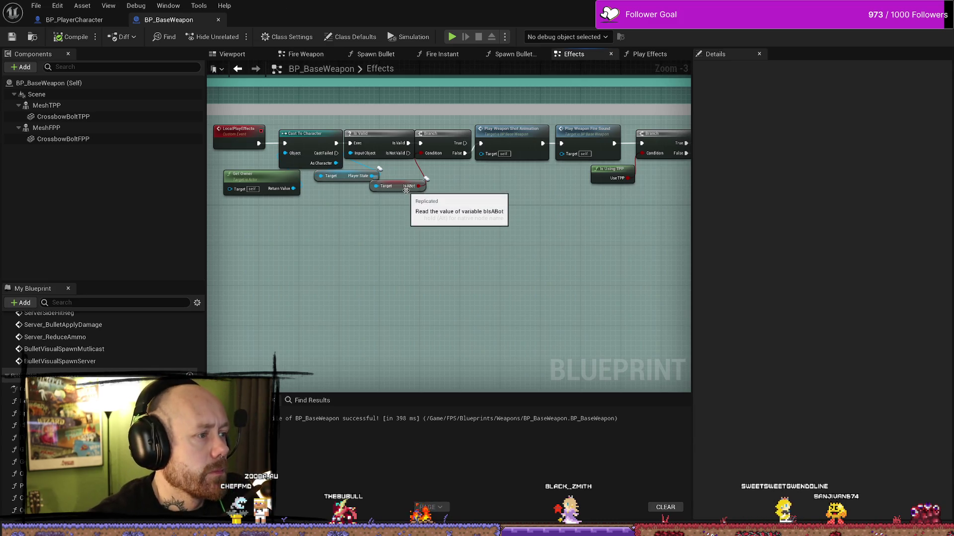
scroll(460, 273, "down", 1)
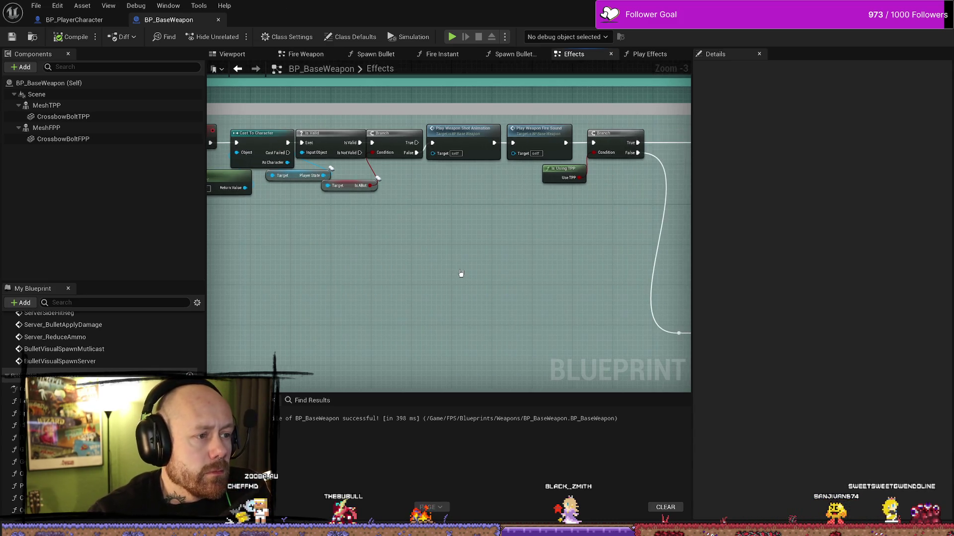
scroll(468, 245, "up", 4)
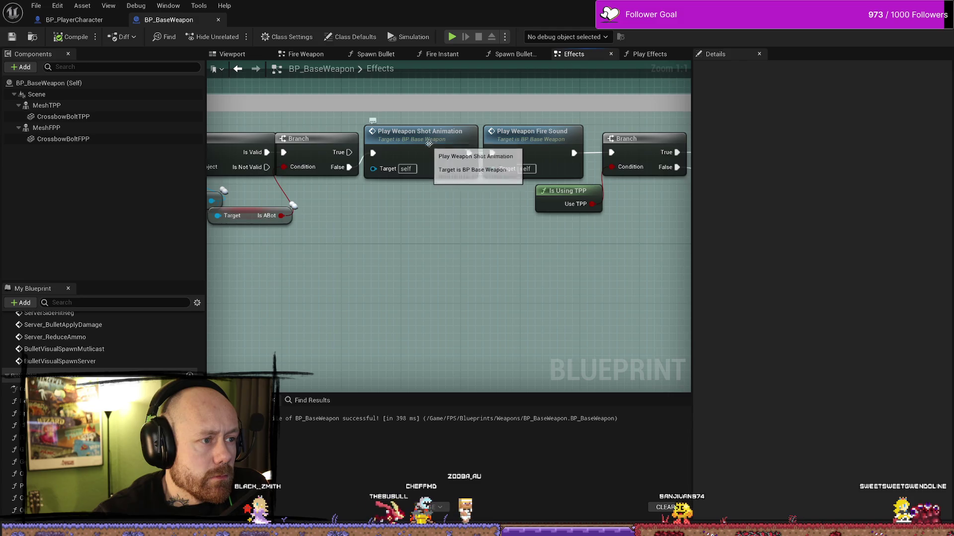
left_click(427, 169)
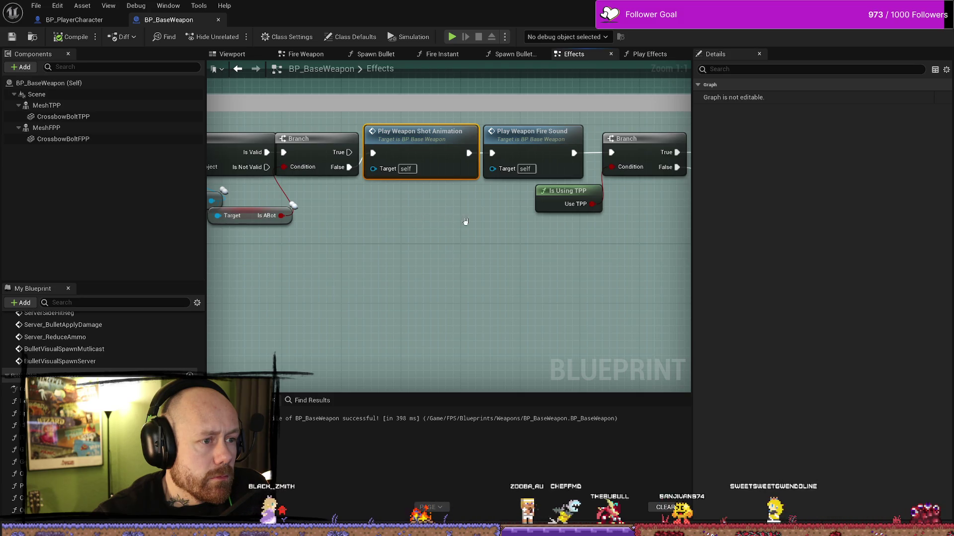
- Inspect the GET and Branch nodes, the Shake group's Start Camera Shake, and the Local Shot Effects group
scroll(497, 221, "down", 1)
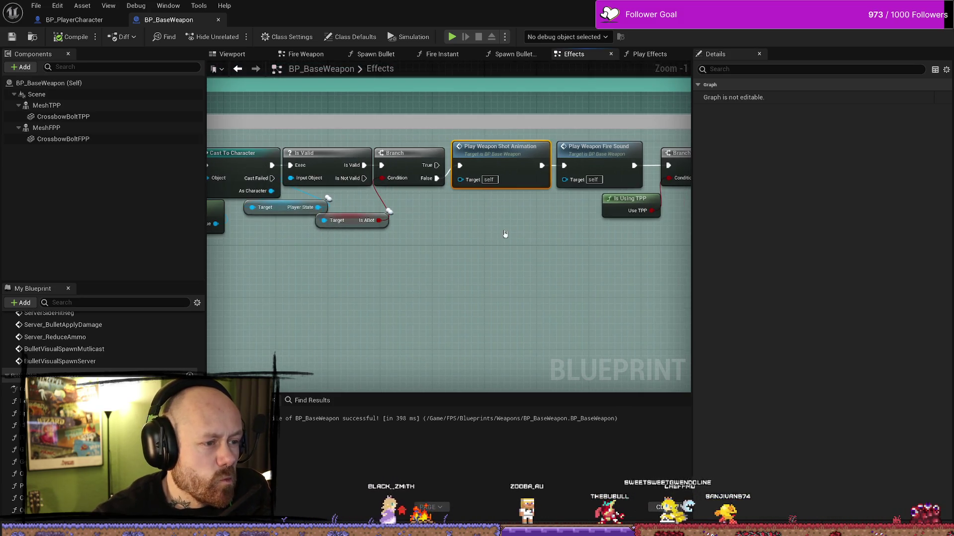
scroll(499, 234, "down", 2)
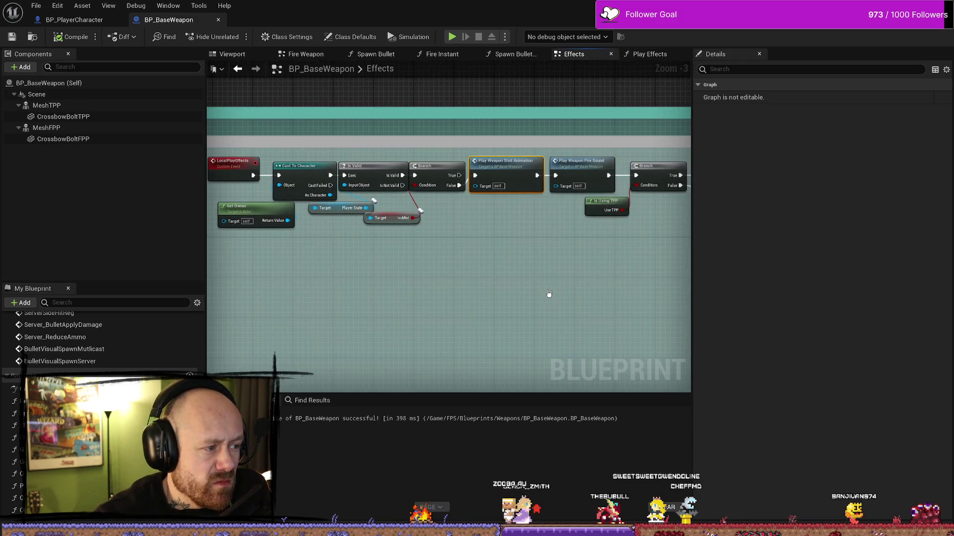
mouse_move(548, 294)
left_mouse_down()
mouse_move(496, 270)
mouse_move(522, 255)
mouse_move(389, 266)
left_mouse_up()
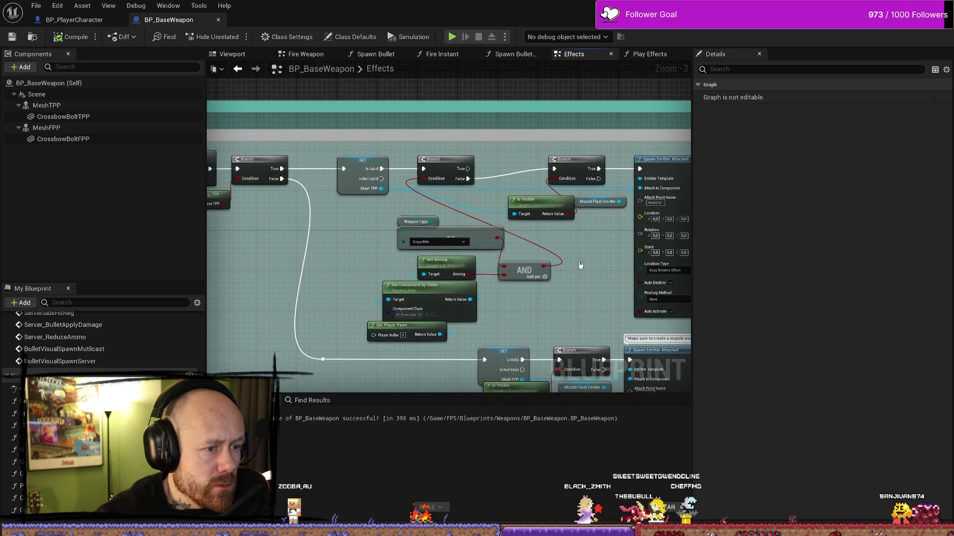
scroll(580, 265, "down", 1)
mouse_move(581, 265)
left_mouse_down()
mouse_move(626, 278)
mouse_move(631, 298)
mouse_move(496, 304)
mouse_move(519, 290)
left_mouse_up()
scroll(536, 298, "down", 1)
scroll(419, 245, "up", 2)
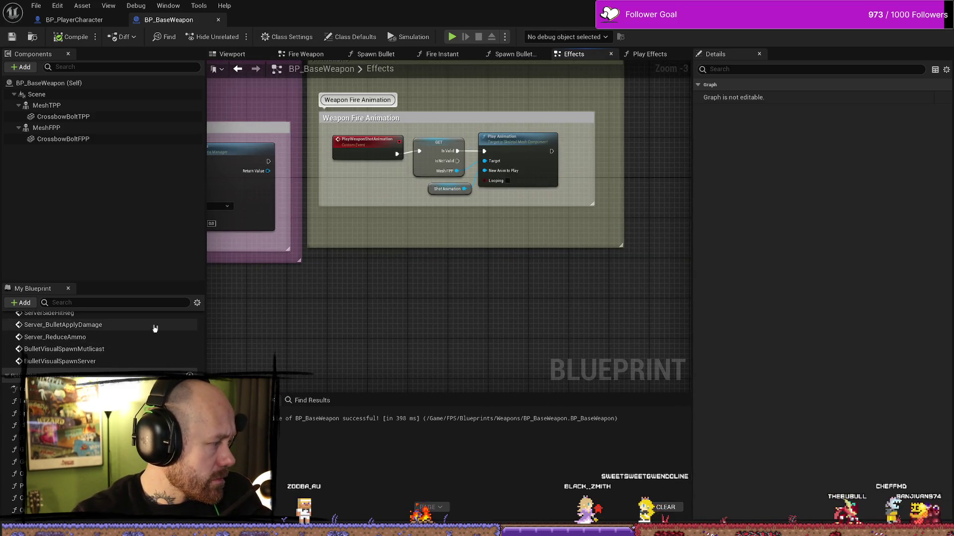
left_click_drag(403, 330, 504, 313)
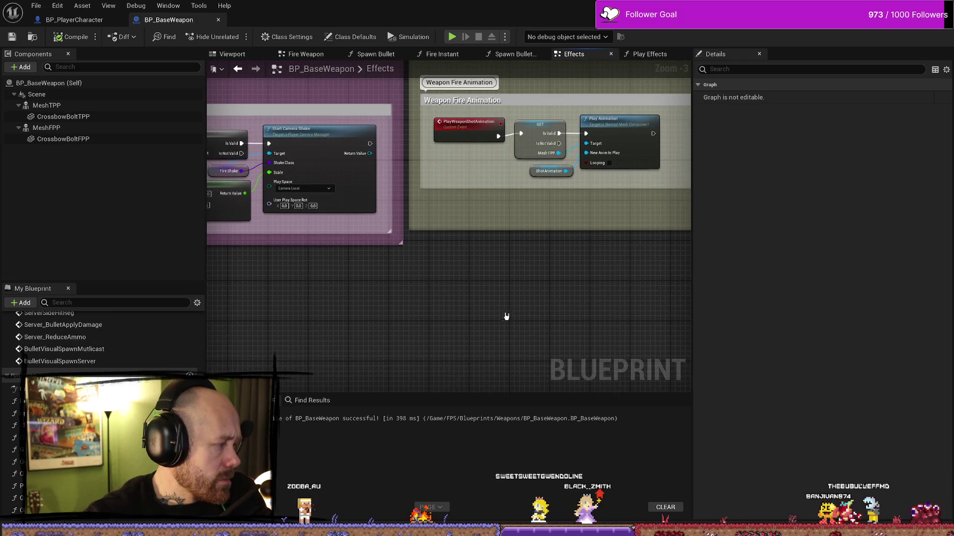
scroll(470, 319, "down", 5)
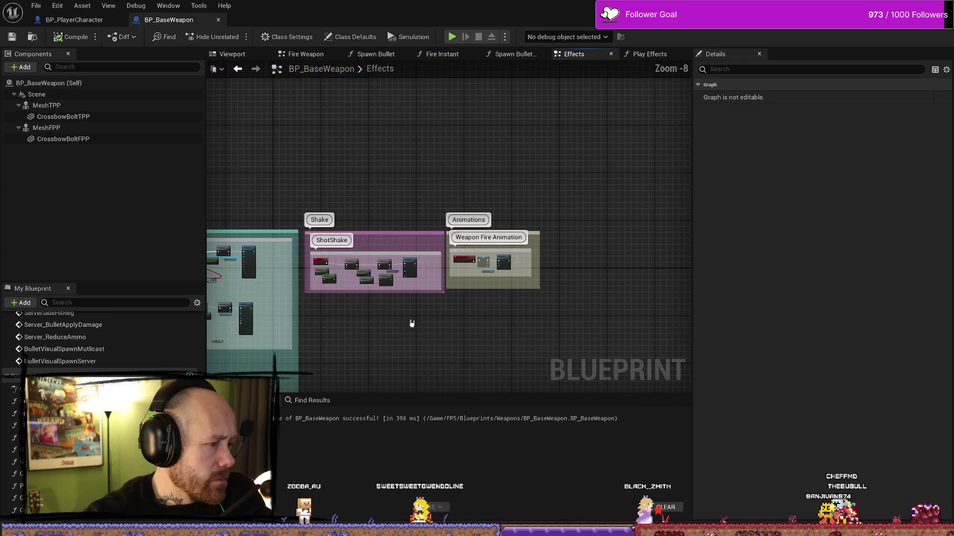
left_click_drag(292, 366, 445, 309)
- Check the Play Effects call's inputs in the Play Impact Effects group, then switch to BP_PlayerCharacter
scroll(445, 309, "up", 8)
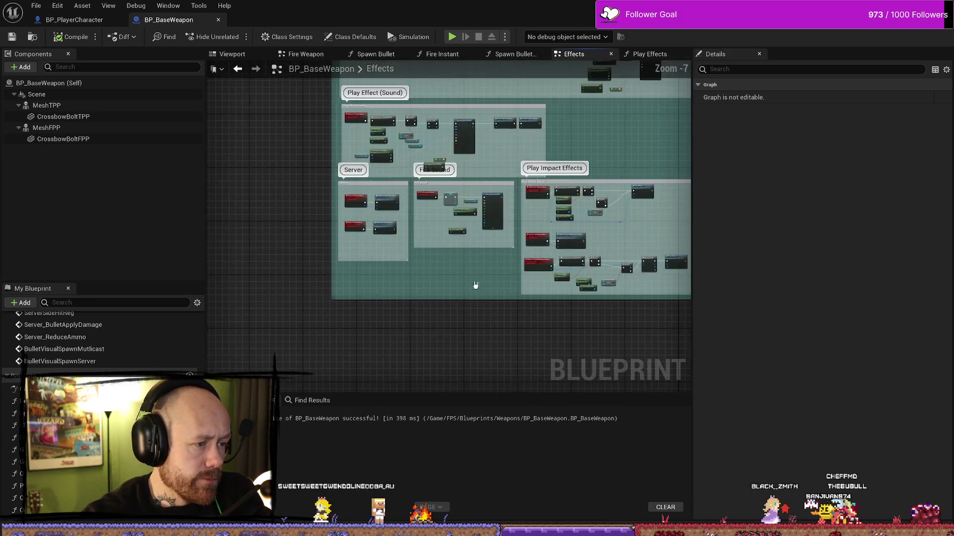
scroll(504, 265, "down", 3)
scroll(504, 264, "up", 1)
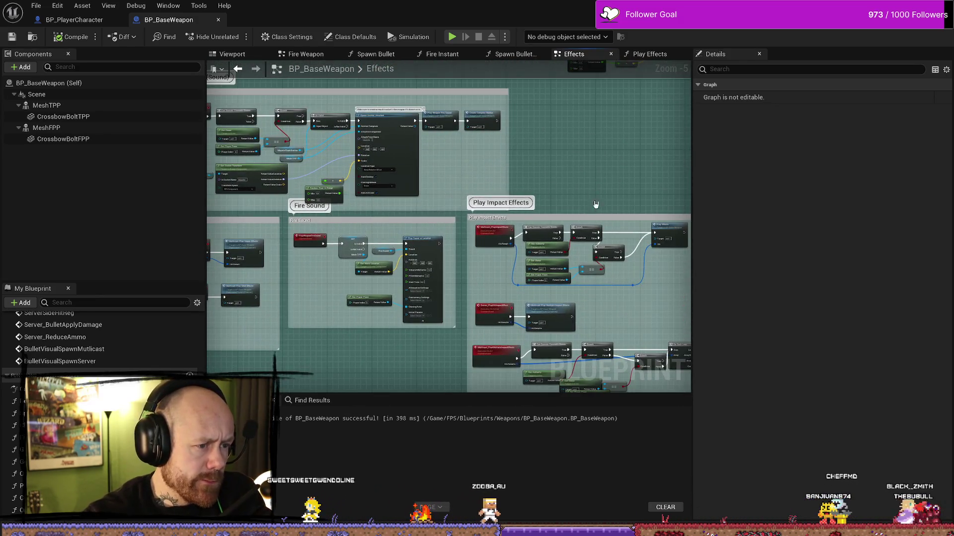
scroll(459, 179, "up", 1)
mouse_move(459, 179)
left_mouse_down()
mouse_move(568, 221)
mouse_move(483, 159)
mouse_move(446, 155)
left_mouse_up()
left_click_drag(566, 144, 504, 104)
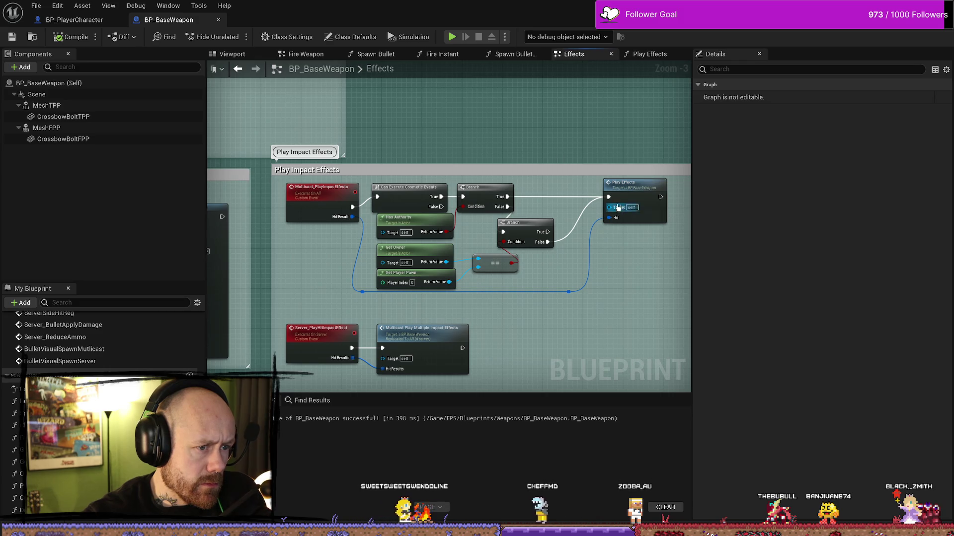
left_click(630, 191)
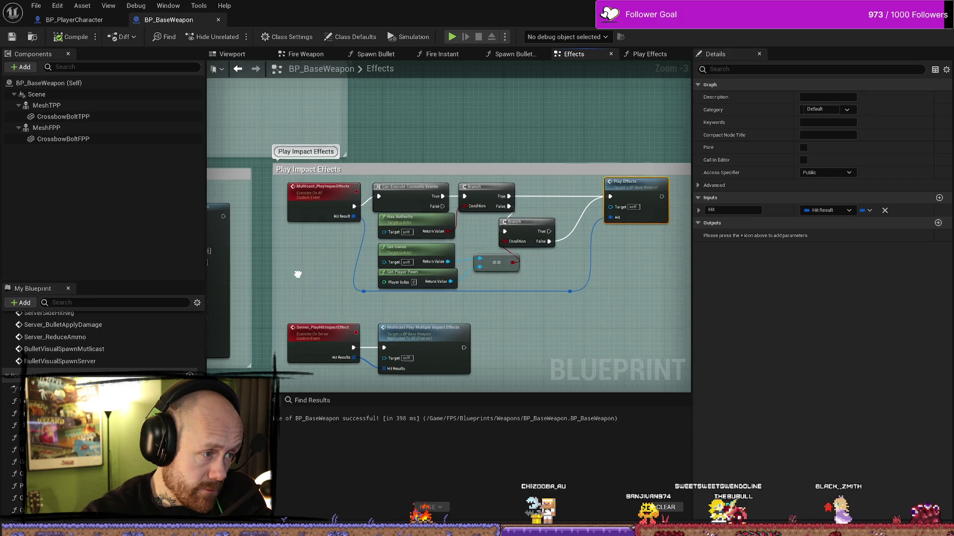
left_click(102, 22)
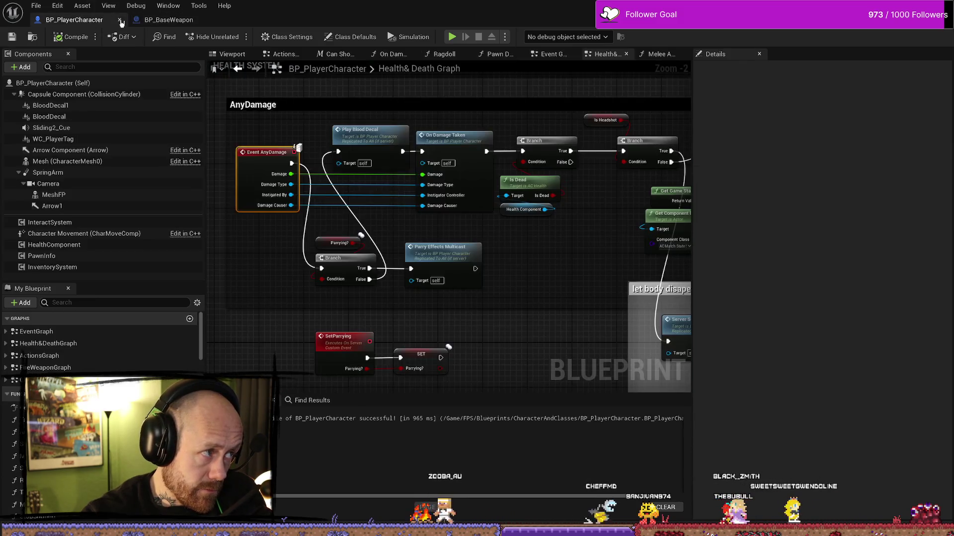
- In Melee Attack, select Server Apply Melee Damage and then the Server Play Impact Effects call
left_click(660, 54)
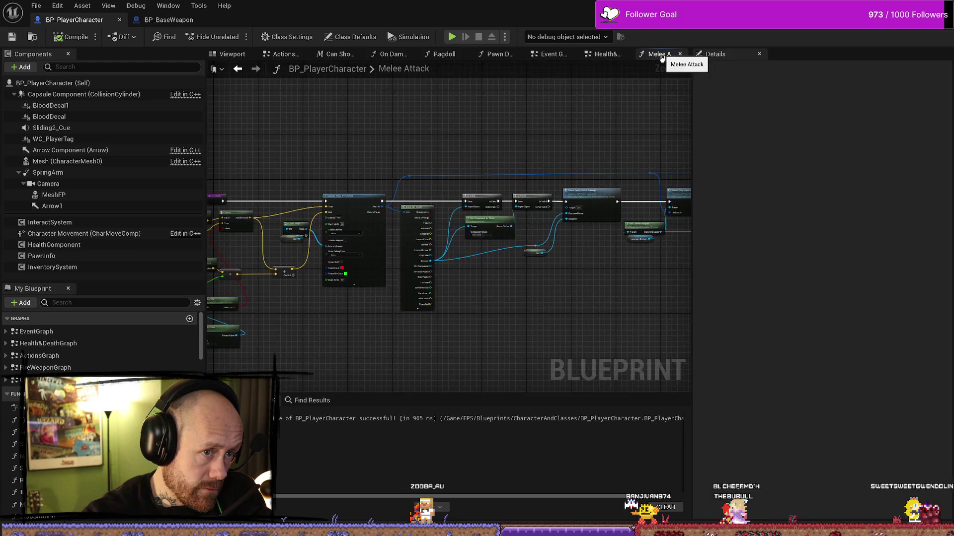
scroll(330, 177, "up", 4)
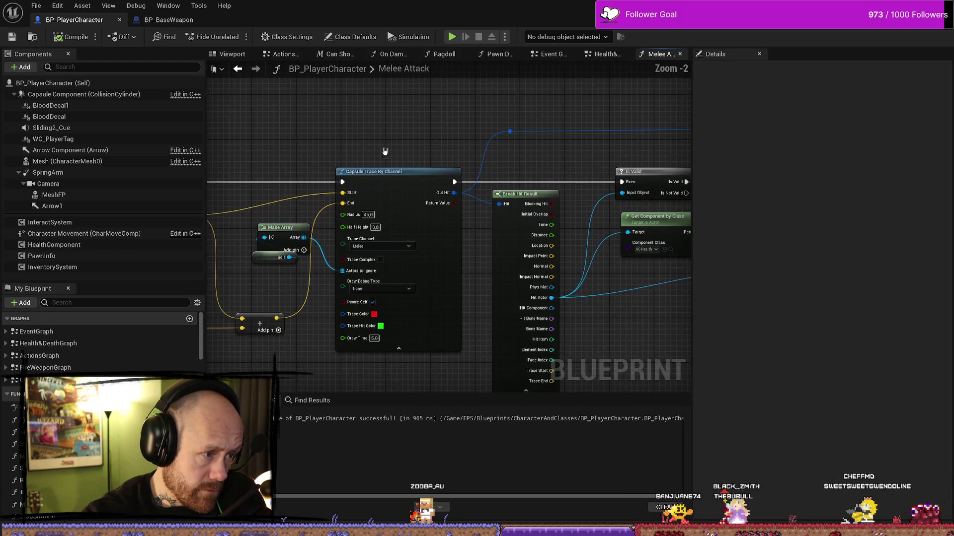
scroll(573, 138, "down", 3)
scroll(464, 241, "up", 2)
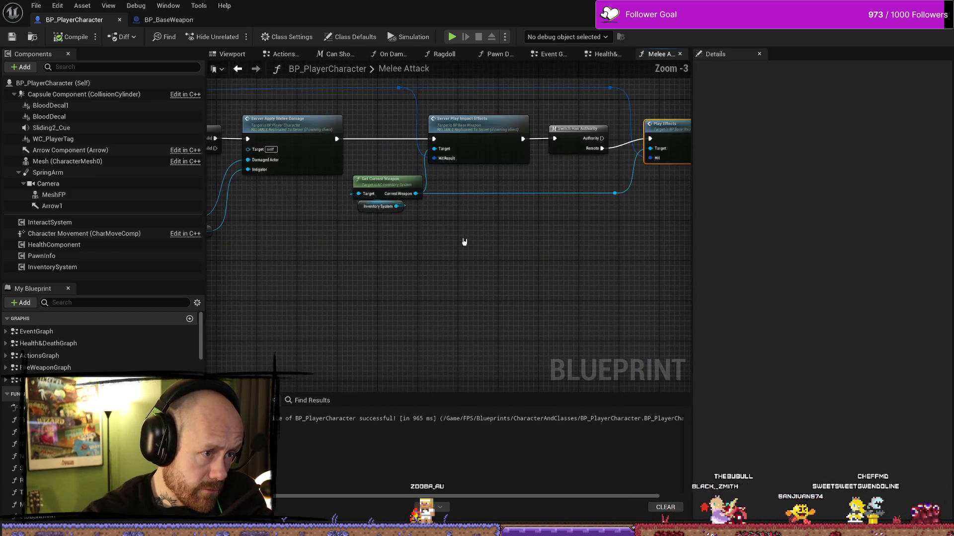
left_click_drag(464, 242, 557, 297)
left_click(395, 191)
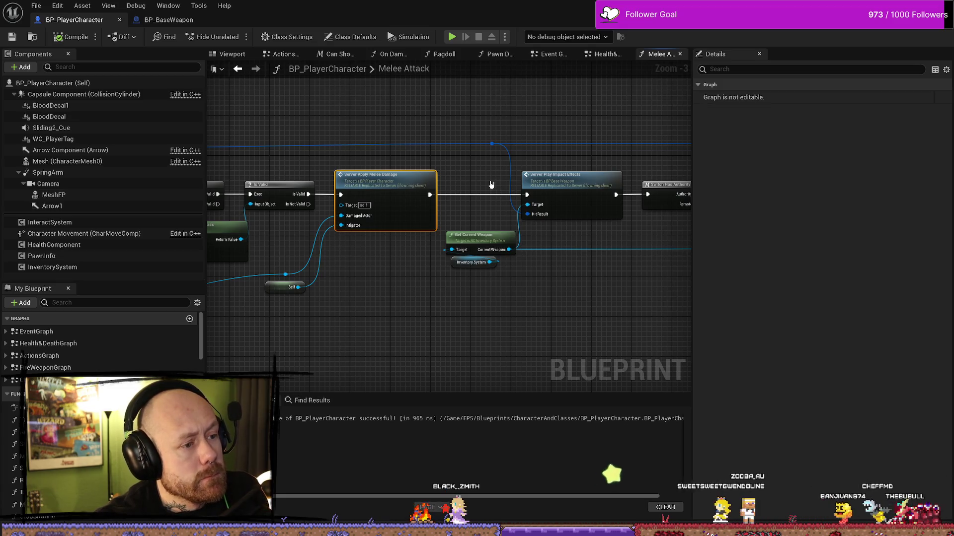
left_click_drag(493, 183, 360, 186)
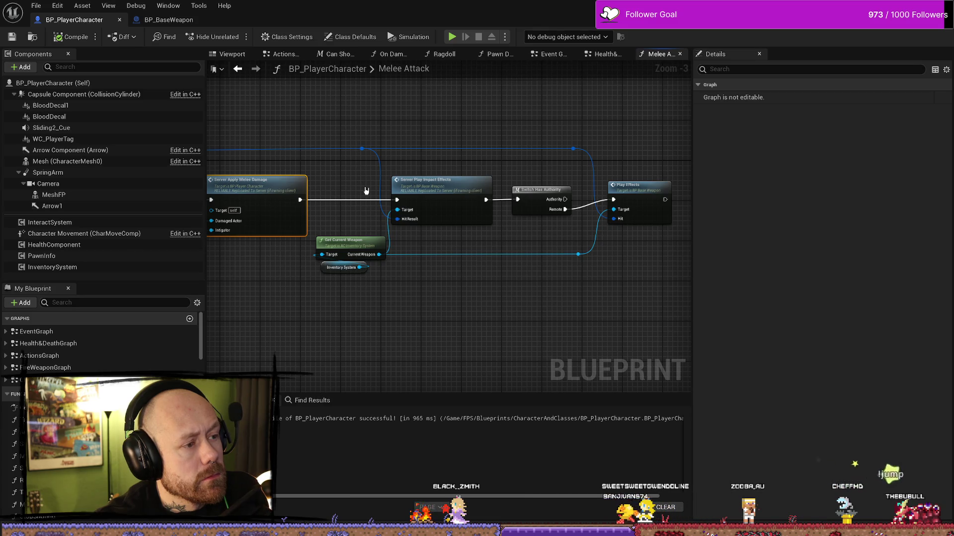
left_click(454, 186)
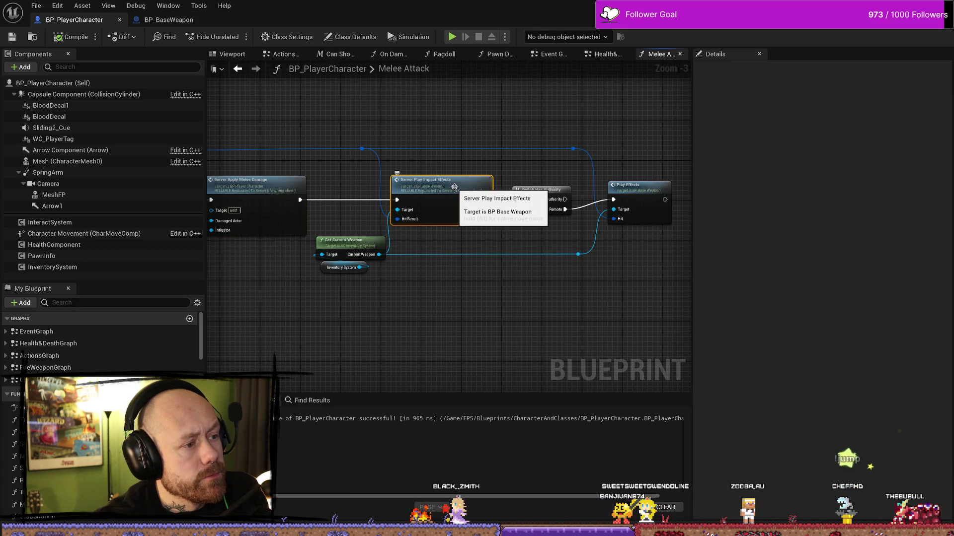
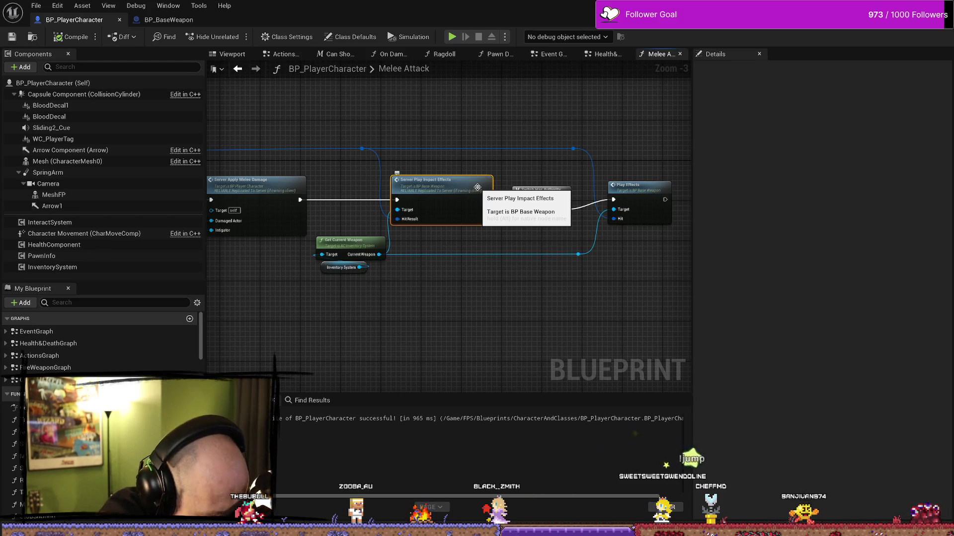
- Box-select the impact-effect nodes in Melee Attack and shift them slightly right
scroll(477, 188, "down", 1)
mouse_move(632, 111)
left_mouse_down()
mouse_move(334, 278)
mouse_move(360, 276)
left_mouse_up()
left_click_drag(450, 181, 505, 182)
scroll(423, 238, "up", 2)
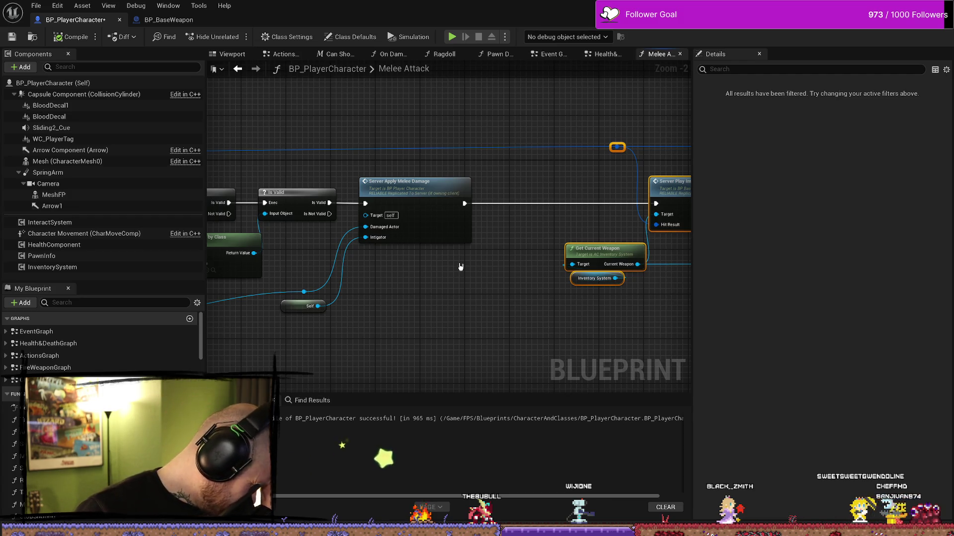
- Review the melee chain from Is Valid onward, reselect the effects chain, then go to On Damage Taken
left_click_drag(486, 271, 535, 269)
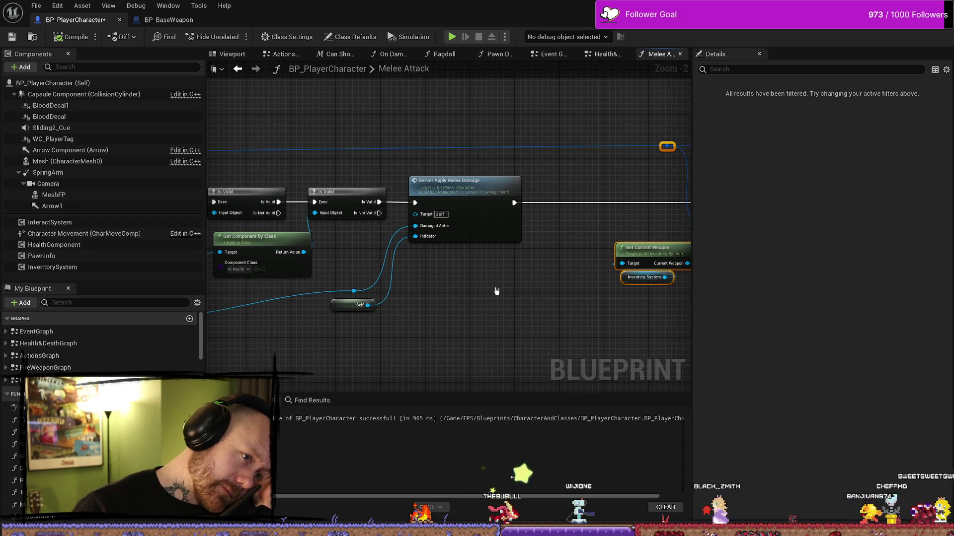
mouse_move(250, 354)
left_mouse_down()
mouse_move(407, 319)
mouse_move(338, 320)
left_mouse_up()
scroll(377, 315, "down", 2)
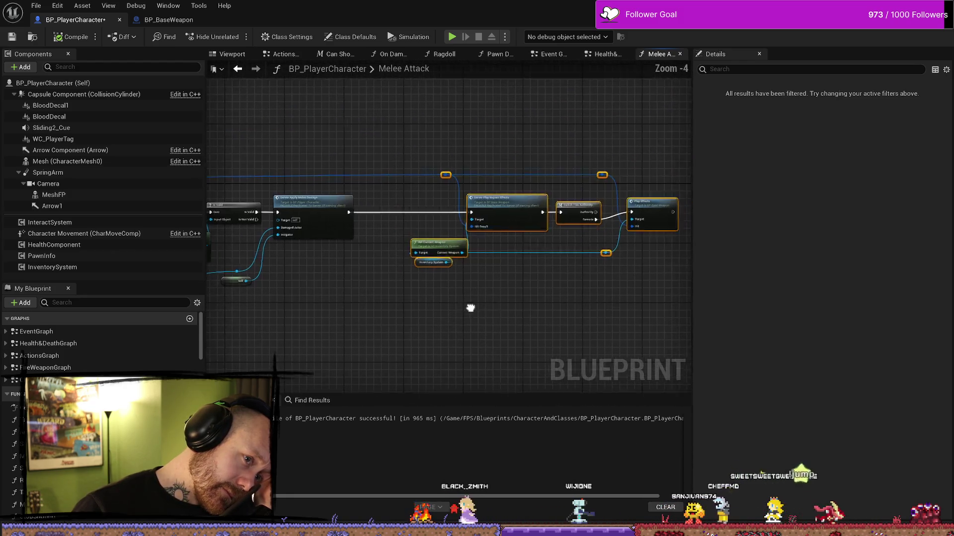
left_click_drag(470, 308, 439, 308)
mouse_move(643, 124)
left_mouse_down()
mouse_move(383, 318)
mouse_move(374, 310)
left_mouse_up()
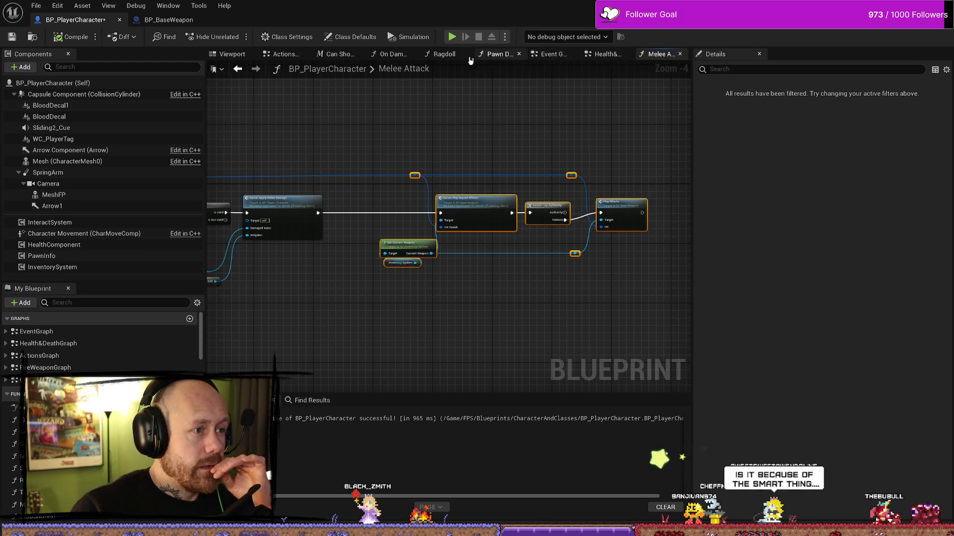
left_click(401, 57)
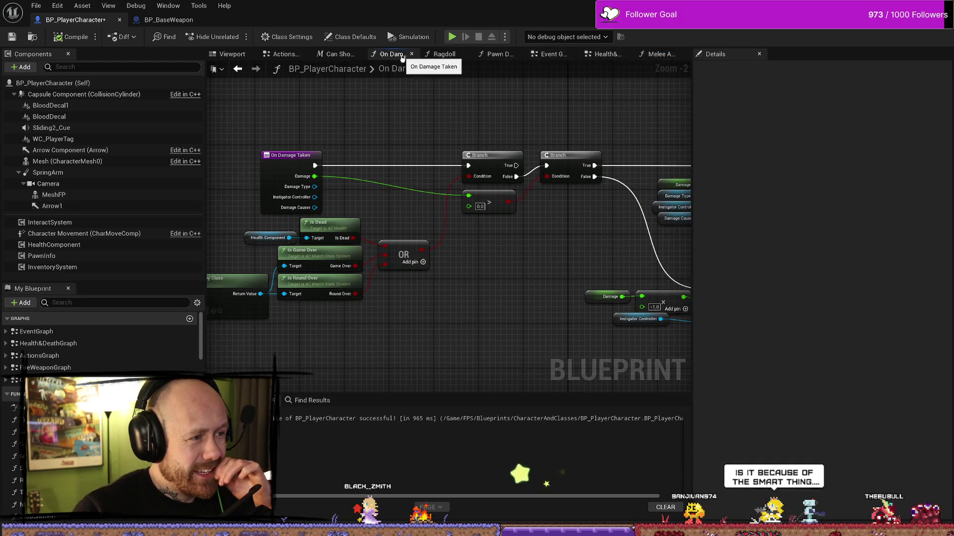
- Survey the HEALTH SYSTEM damage section of the Health & Death graph, then return to Melee Attack
left_click(554, 54)
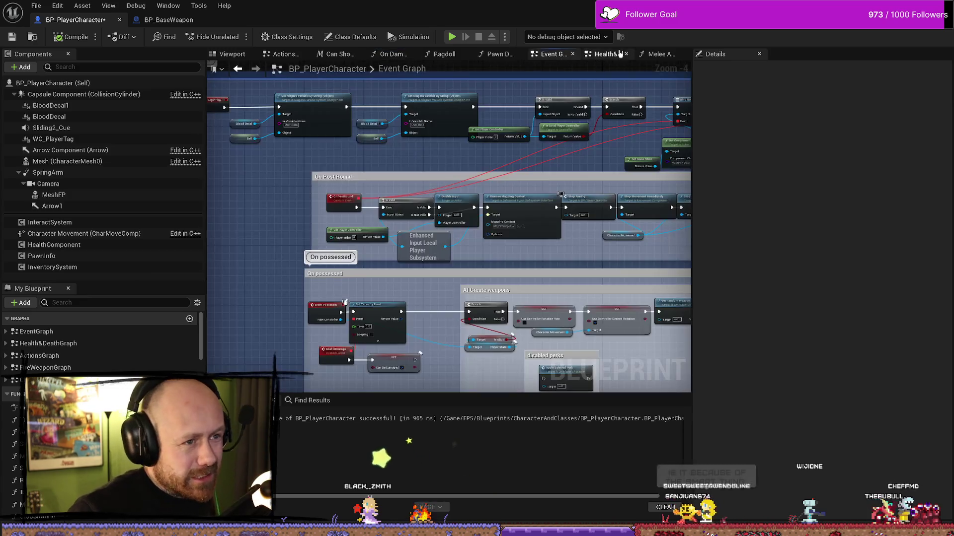
left_click(620, 54)
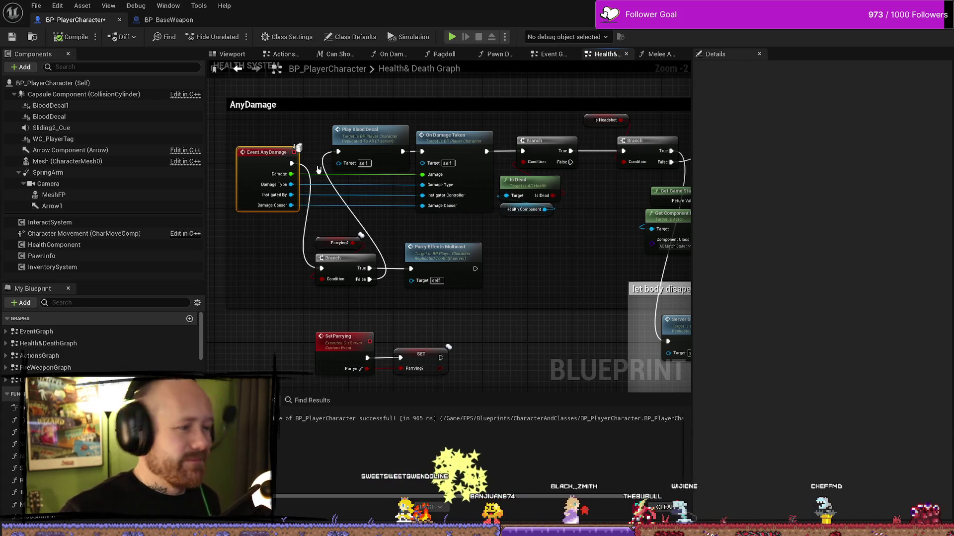
scroll(318, 170, "down", 1)
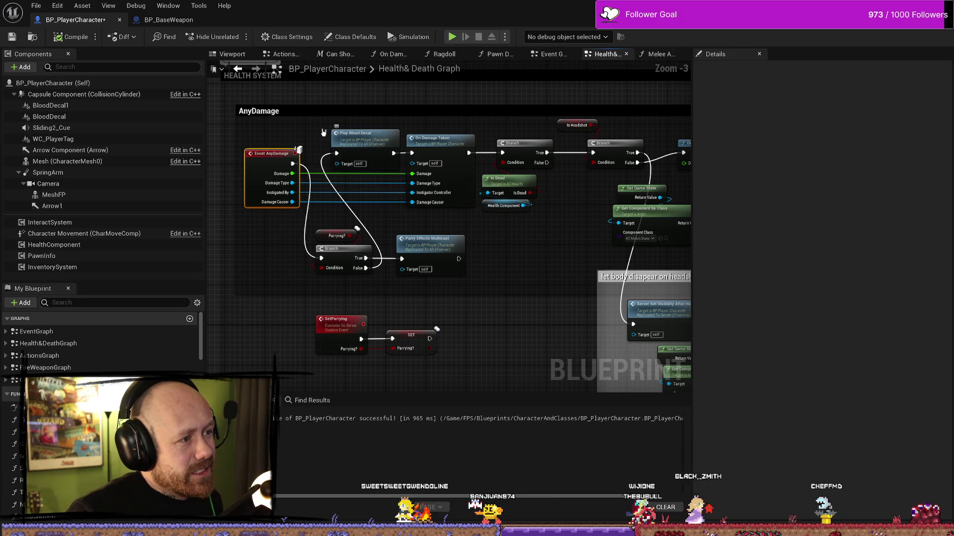
scroll(447, 164, "down", 2)
mouse_move(486, 150)
left_mouse_down()
mouse_move(381, 141)
mouse_move(436, 141)
left_mouse_up()
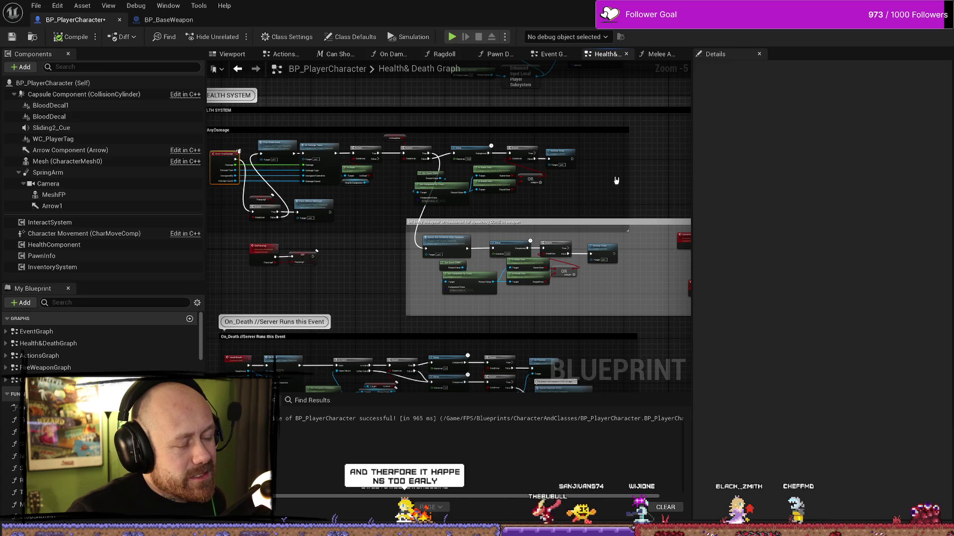
mouse_move(616, 180)
left_mouse_down()
mouse_move(623, 197)
mouse_move(524, 198)
left_mouse_up()
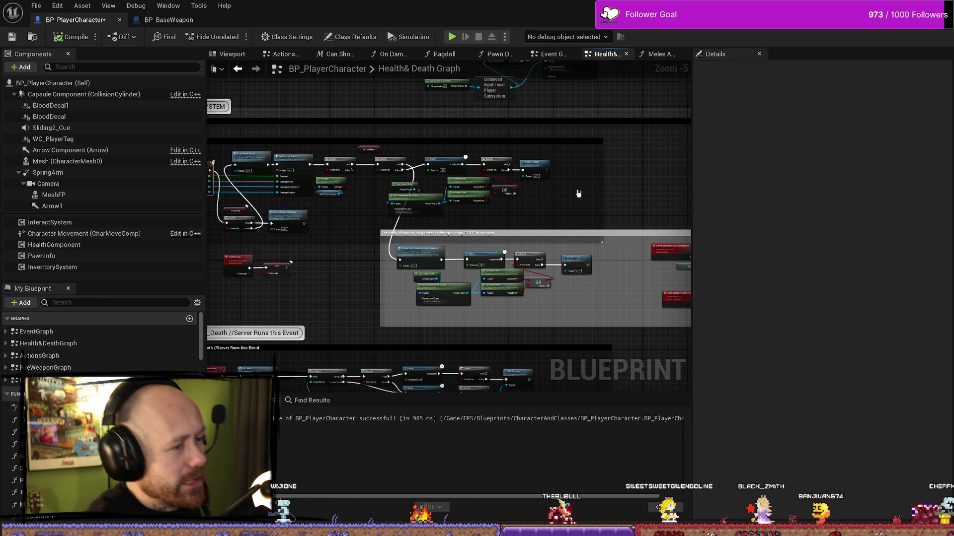
left_click_drag(449, 205, 564, 198)
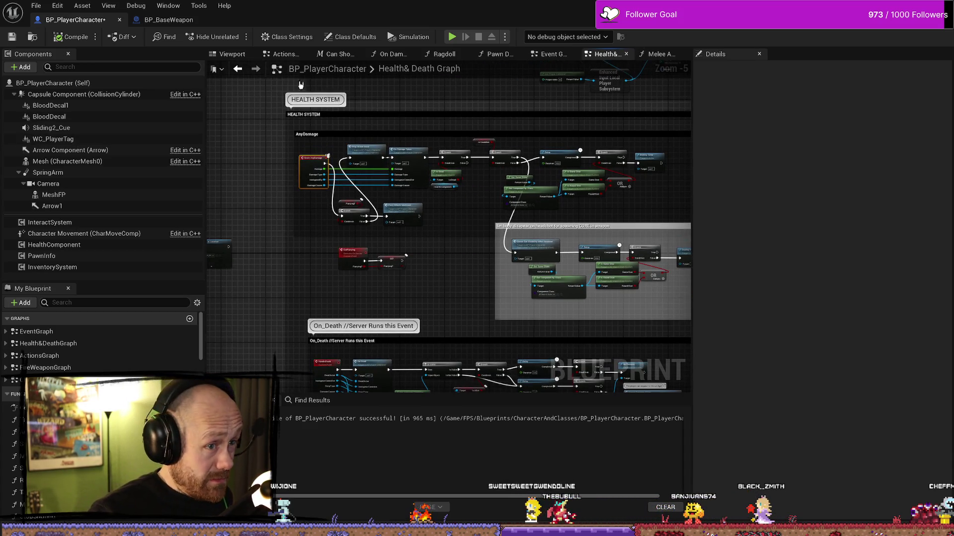
left_click(657, 54)
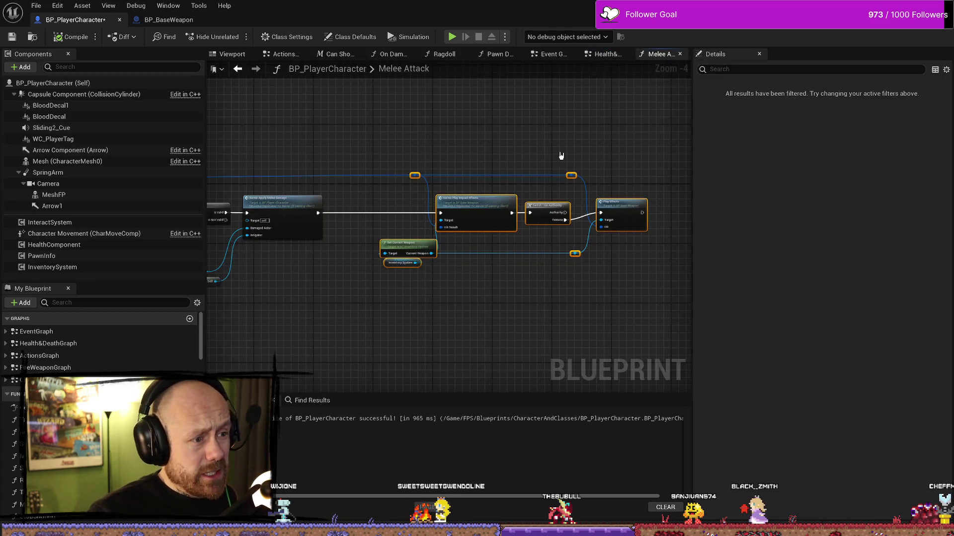
- Select the Switch Has Authority, Play Effects and reroute nodes near Server Apply Melee Damage
mouse_move(575, 112)
left_mouse_down()
mouse_move(443, 288)
mouse_move(445, 318)
left_mouse_up()
left_click(468, 346)
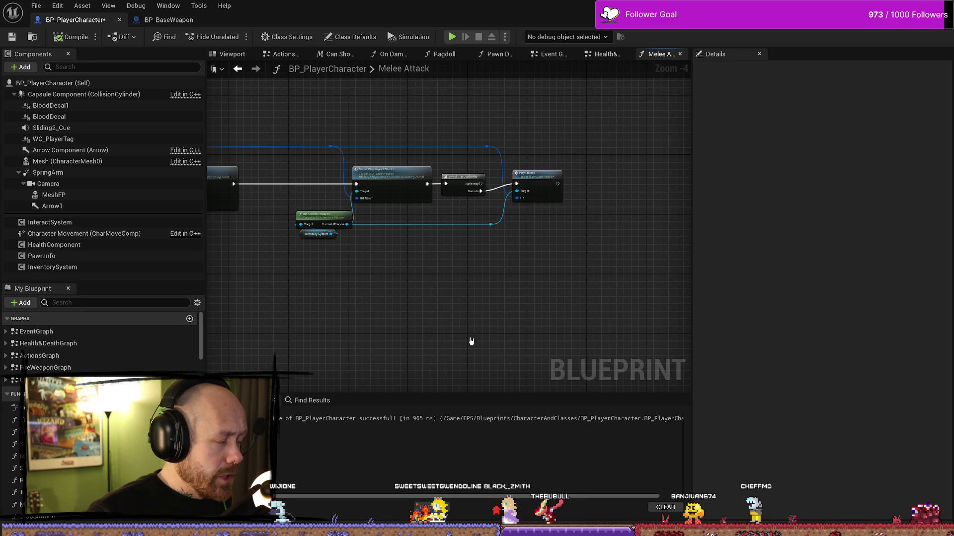
left_click_drag(592, 112, 467, 271)
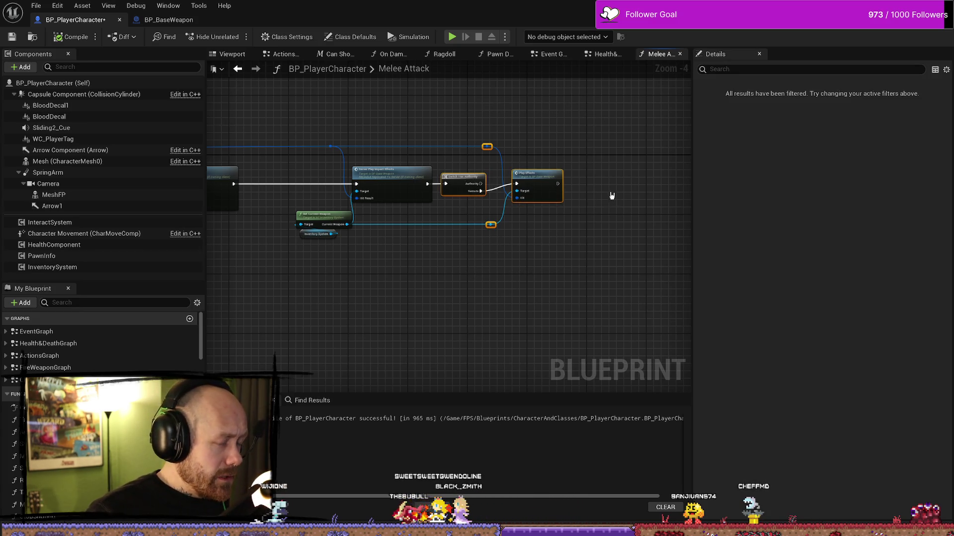
mouse_move(594, 160)
left_mouse_down()
mouse_move(452, 315)
mouse_move(463, 312)
left_mouse_up()
left_click(553, 199)
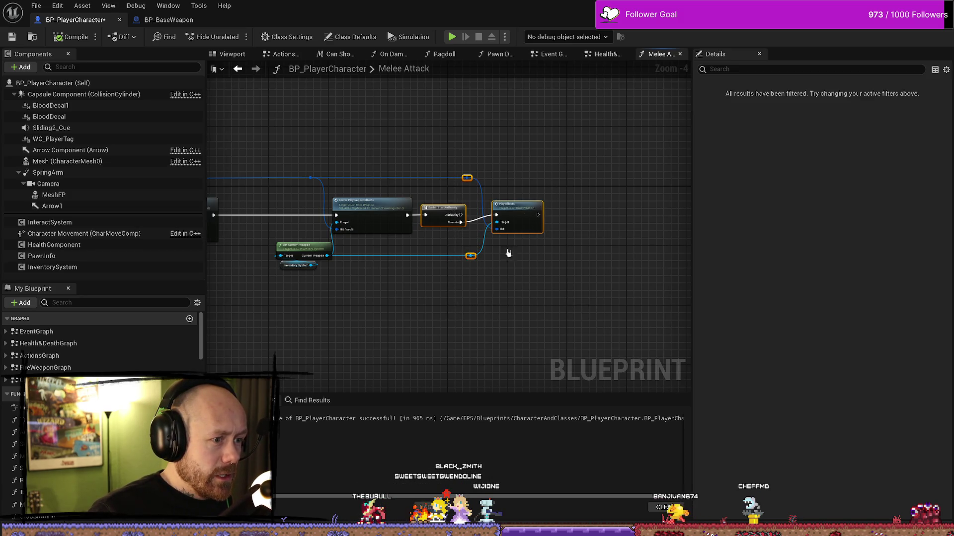
left_click_drag(391, 337, 593, 302)
mouse_move(433, 297)
left_mouse_down()
mouse_move(571, 300)
mouse_move(464, 193)
mouse_move(543, 186)
left_mouse_up()
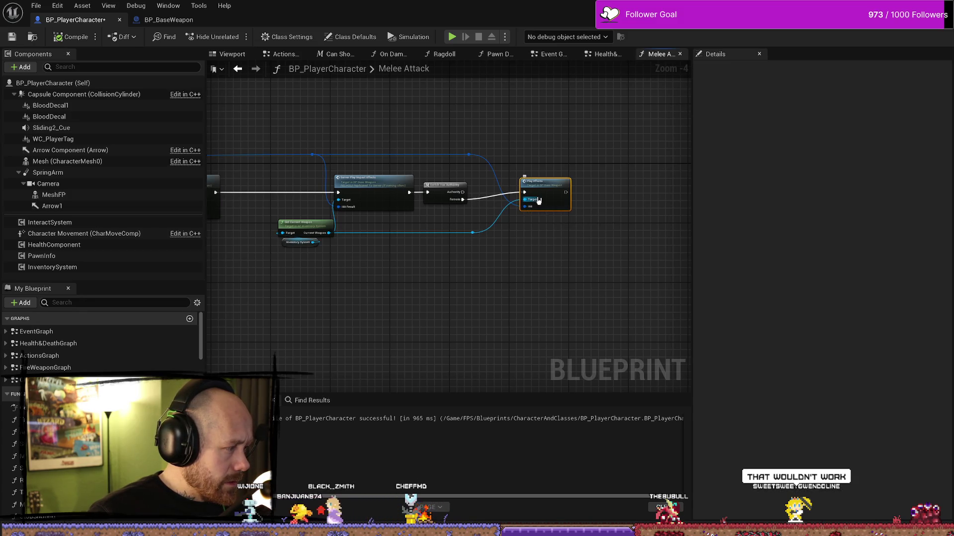
left_click(513, 265)
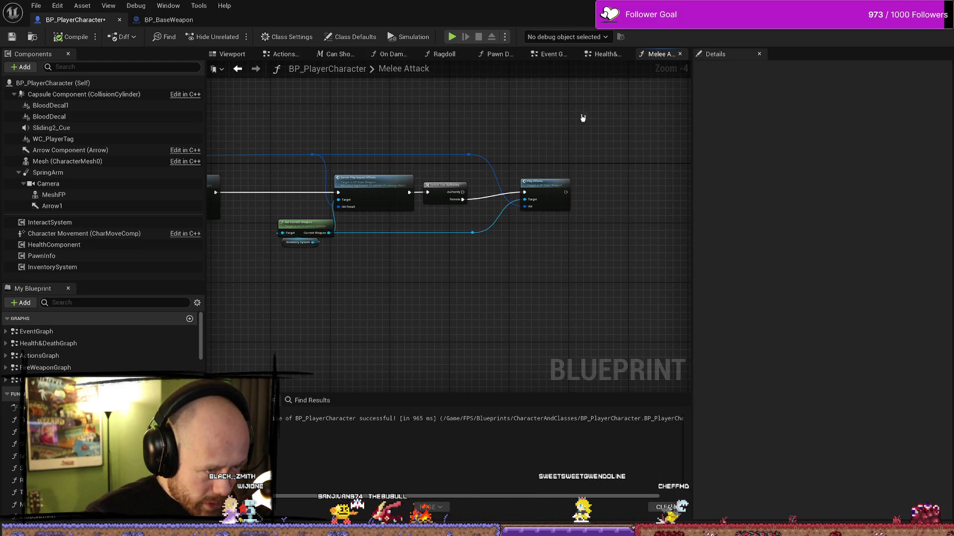
mouse_move(569, 129)
left_mouse_down()
mouse_move(547, 298)
mouse_move(555, 251)
mouse_move(398, 235)
left_mouse_up()
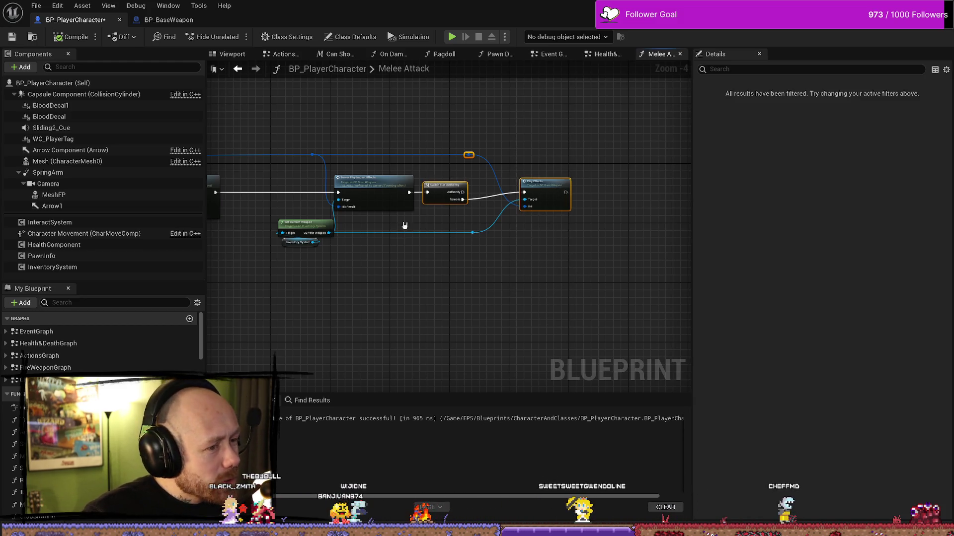
left_click(313, 205)
left_click_drag(218, 237, 350, 234)
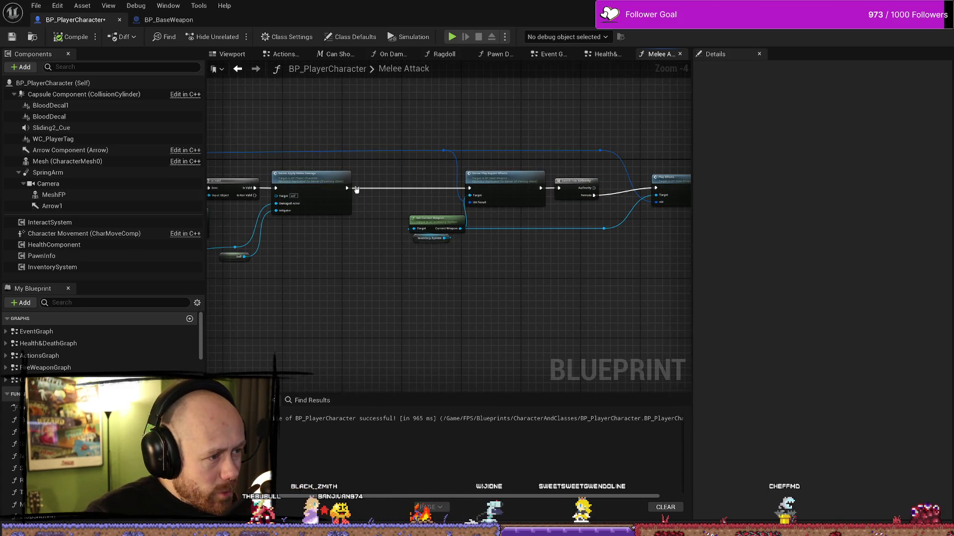
- Nudge Play Effects left and down, and move the four impact-effect nodes further right
left_click_drag(670, 184, 638, 192)
left_click_drag(360, 125, 565, 248)
left_click_drag(635, 291, 590, 298)
left_click_drag(607, 117, 298, 317)
left_click_drag(394, 175, 464, 175)
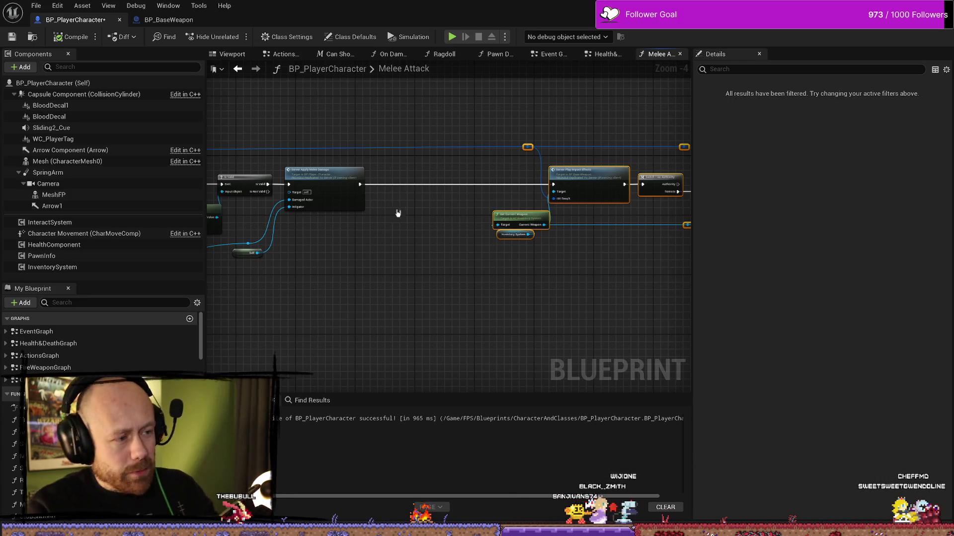
- Select the reroutes, Play Effects and Get Current Weapon nodes, then return to Health & Death
mouse_move(452, 98)
left_mouse_down()
mouse_move(424, 286)
mouse_move(405, 313)
left_mouse_up()
left_click_drag(519, 160, 411, 159)
left_click_drag(346, 150, 360, 149)
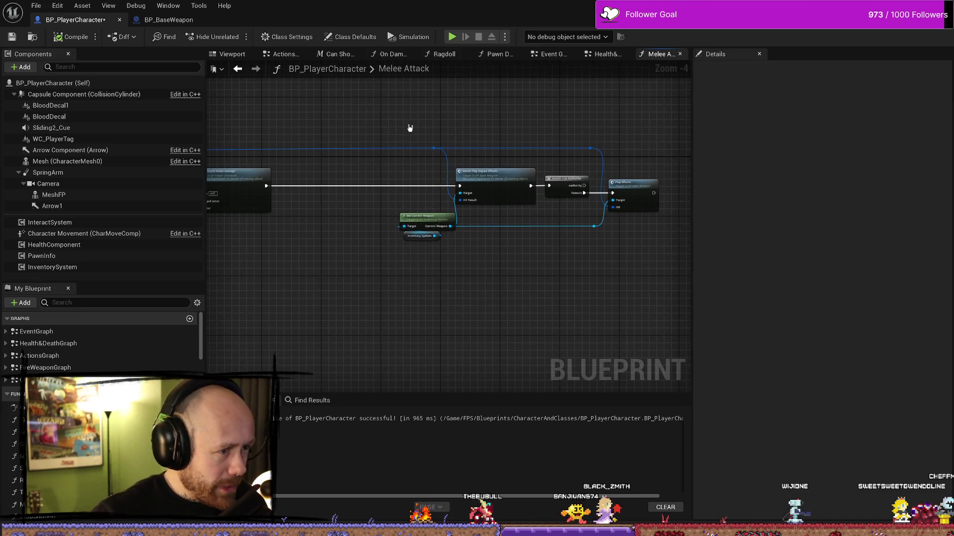
left_click_drag(612, 271, 662, 270)
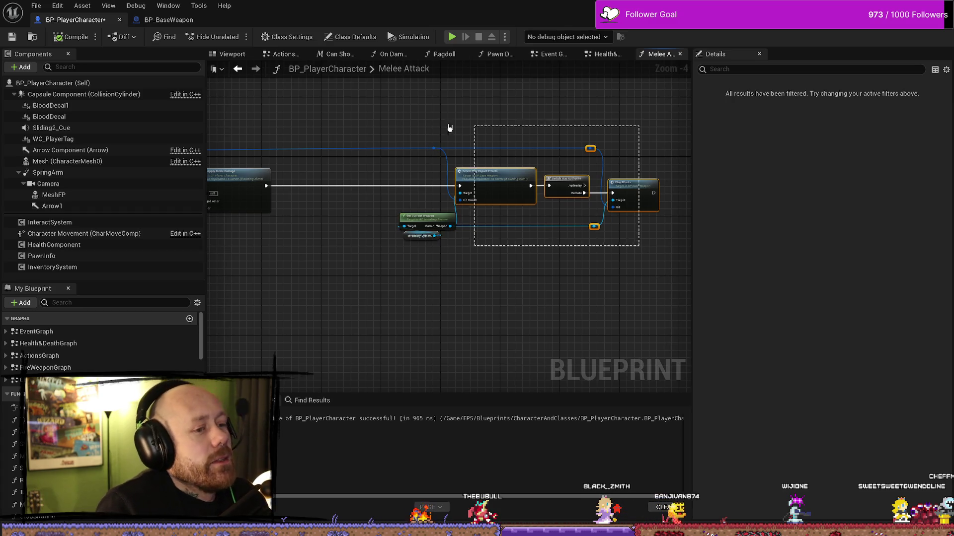
left_click_drag(459, 128, 362, 115)
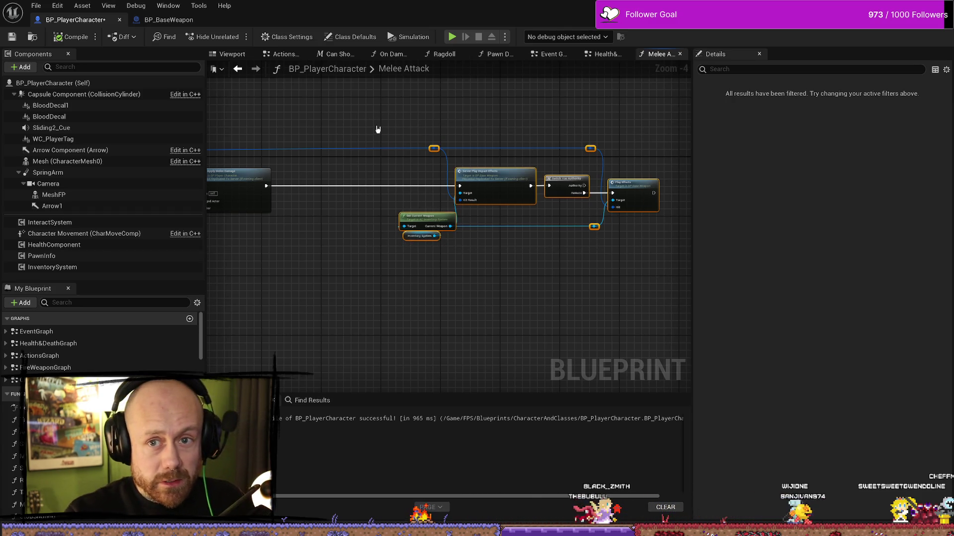
key("alt+Left")
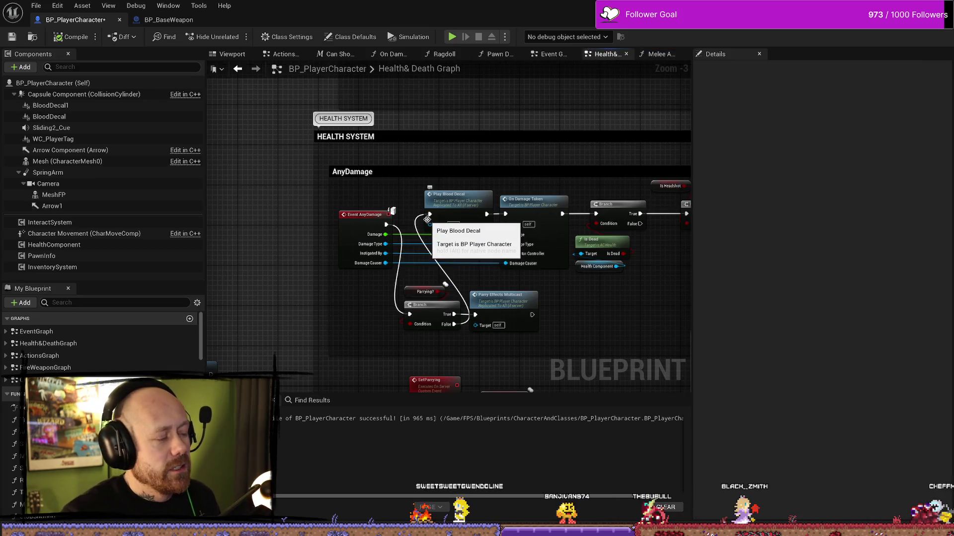
scroll(451, 219, "down", 2)
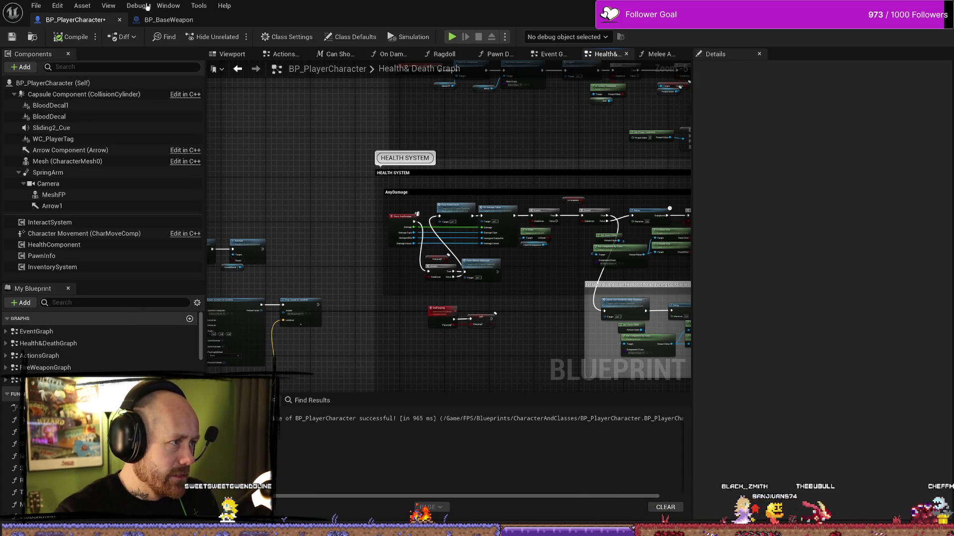
left_click(656, 54)
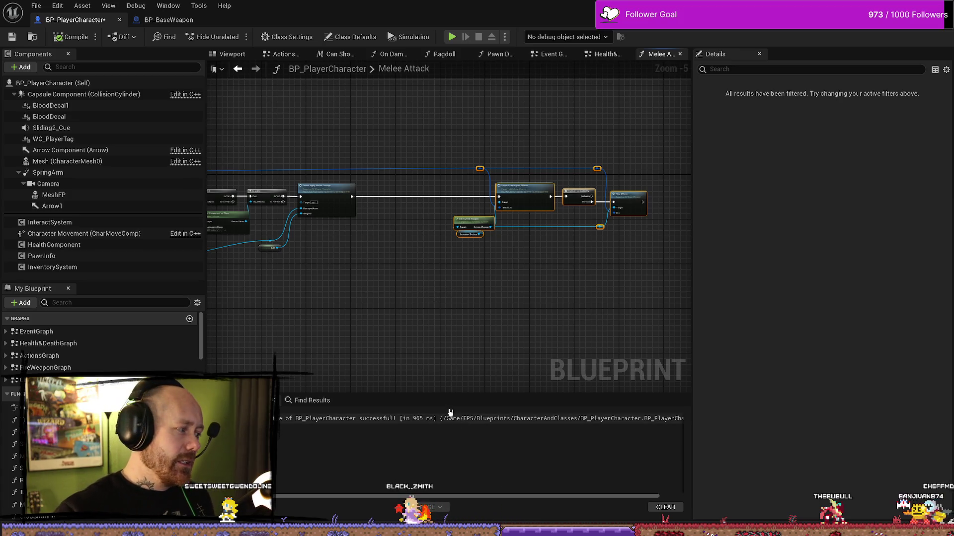
left_click(605, 54)
scroll(355, 194, "up", 2)
mouse_move(481, 265)
left_mouse_down()
mouse_move(432, 303)
mouse_move(425, 334)
mouse_move(409, 326)
left_mouse_up()
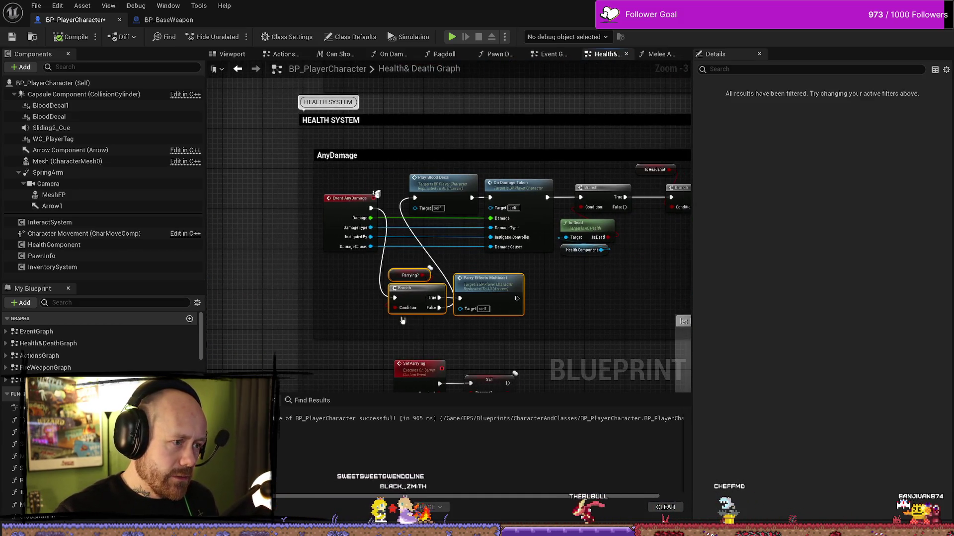
left_click(353, 196)
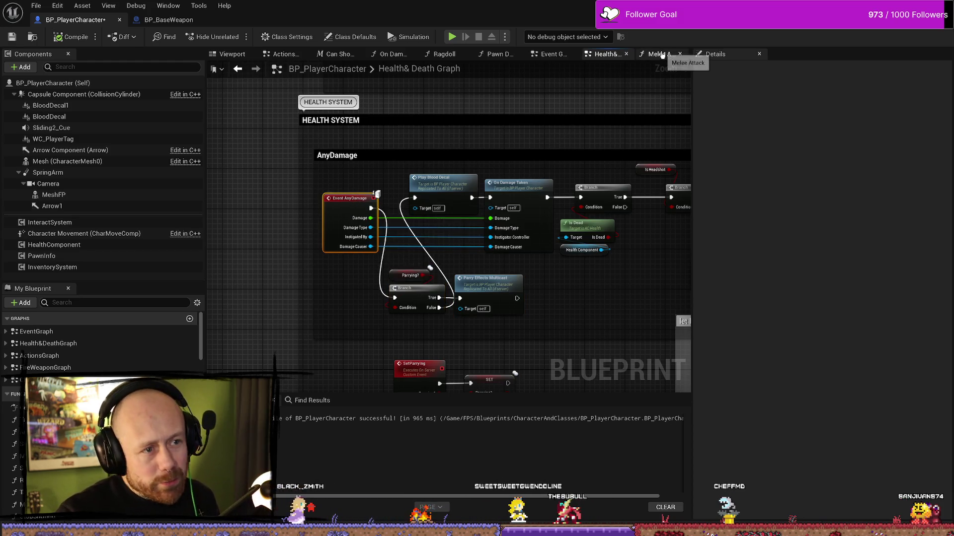
left_click(662, 55)
left_click(337, 261)
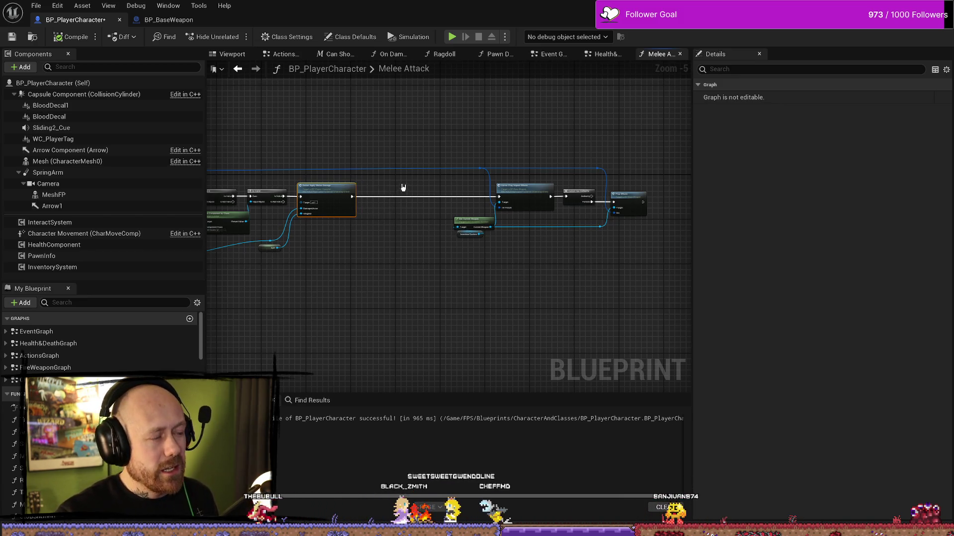
left_click(604, 54)
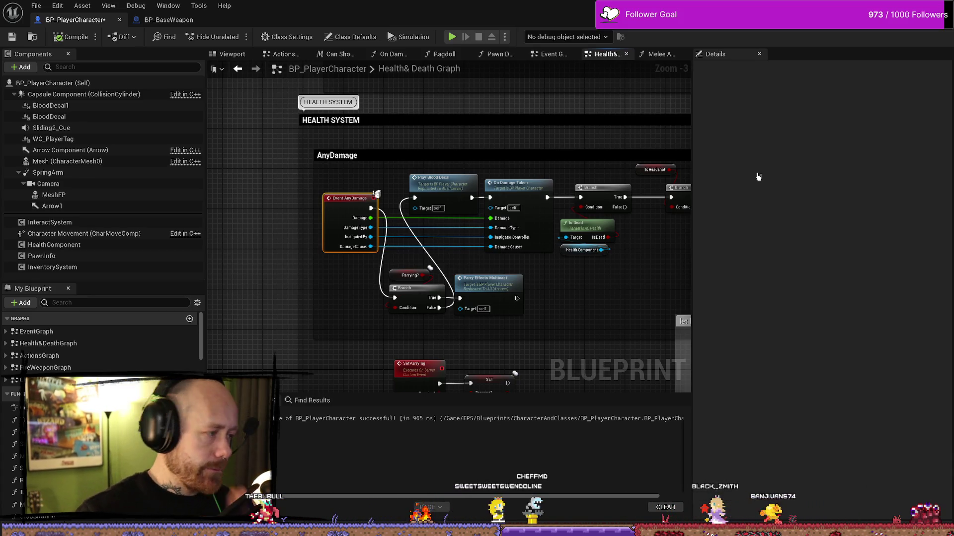
- Add a Boolean variable named JustParried to BP_PlayerCharacter
scroll(107, 340, "down", 5)
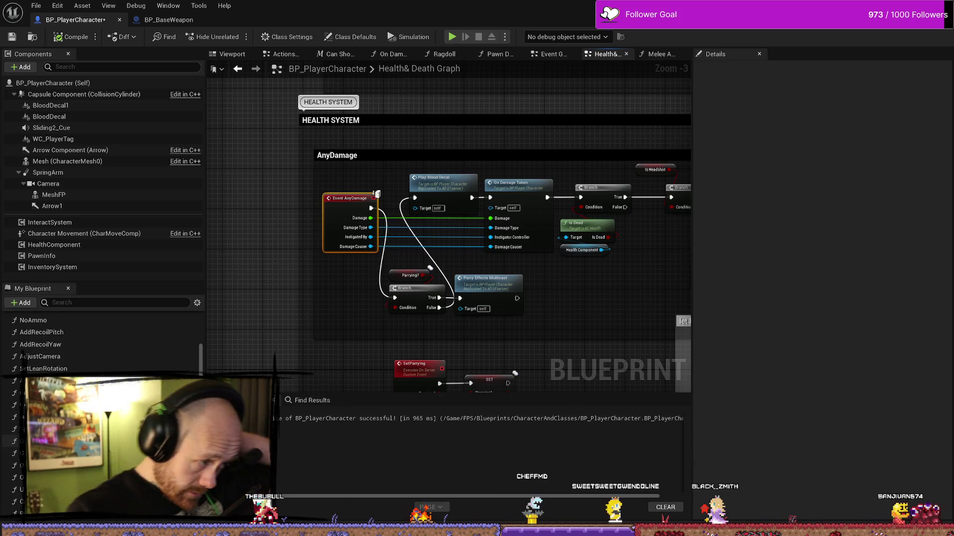
scroll(107, 341, "up", 5)
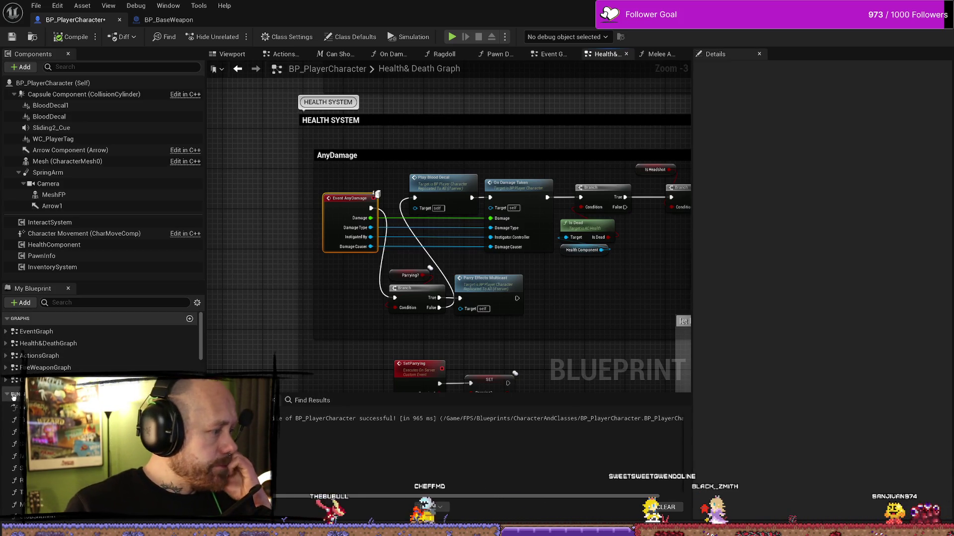
scroll(99, 341, "down", 2)
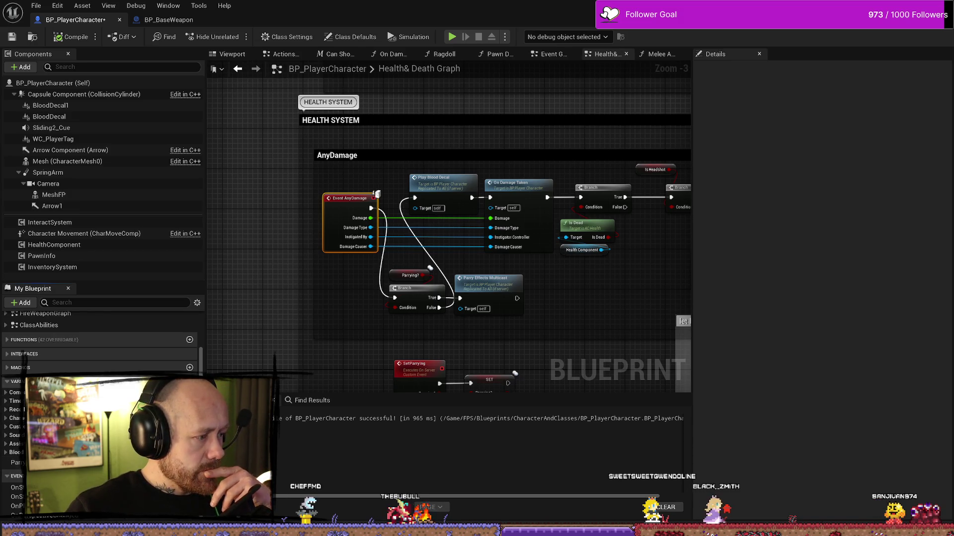
left_click(190, 381)
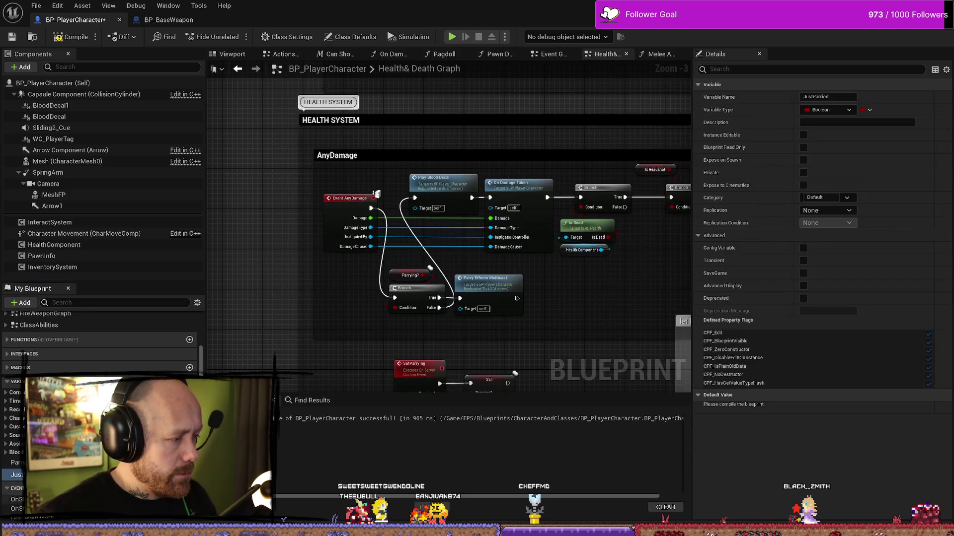
- Add a SET JustParried node ticked true, followed by a Delay node
mouse_move(16, 475)
left_mouse_down()
mouse_move(547, 325)
mouse_move(554, 314)
mouse_move(521, 275)
mouse_move(552, 282)
left_mouse_up()
left_click(581, 332)
left_click(530, 292)
type("dealy")
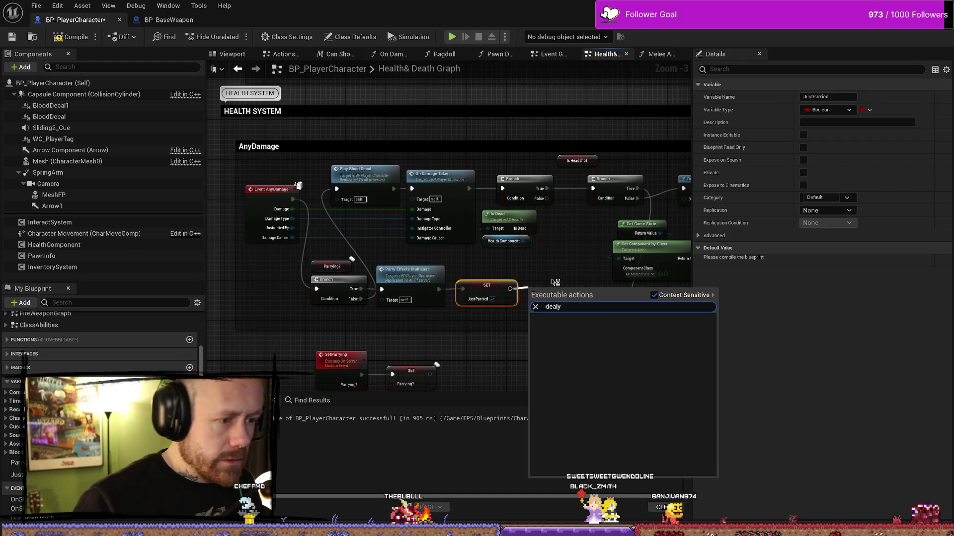
key("BackSpace")
key("BackSpace")
type("l")
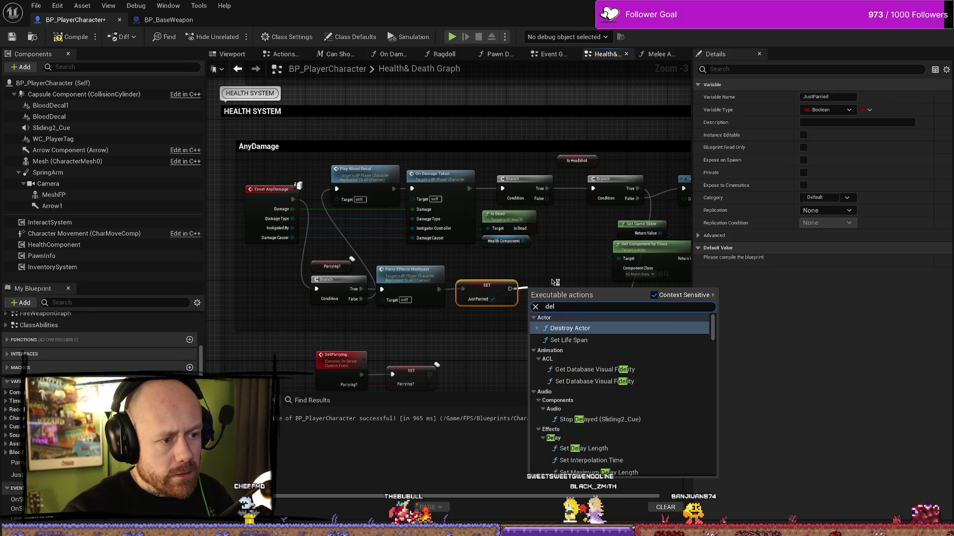
type("ay")
key("Return")
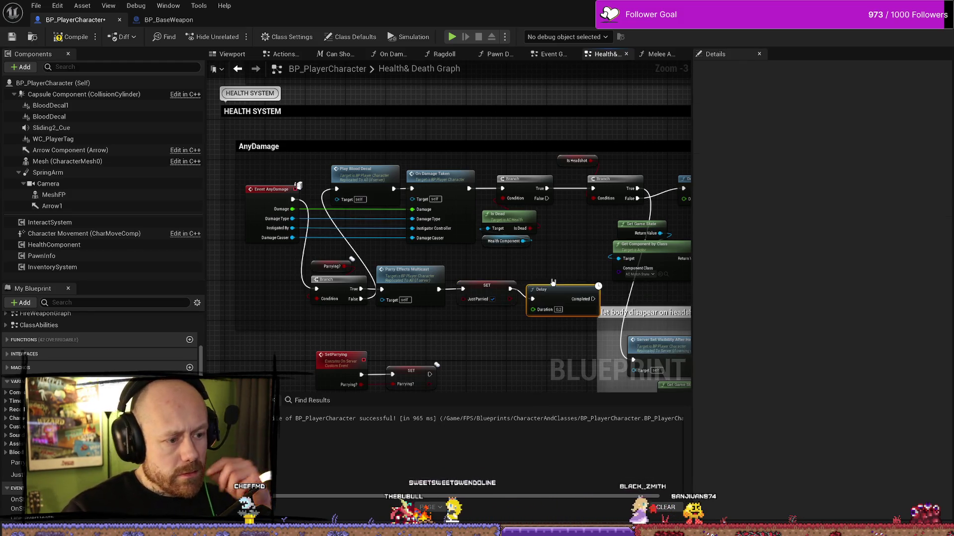
- Add a second SET JustParried off the Delay's Completed pin and align it under the Delay
left_click_drag(594, 300, 470, 315)
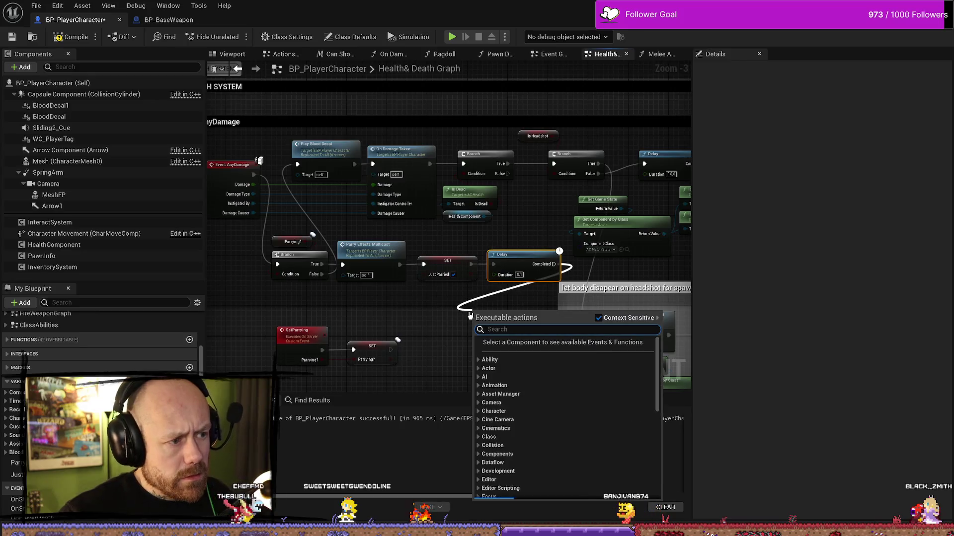
type("set")
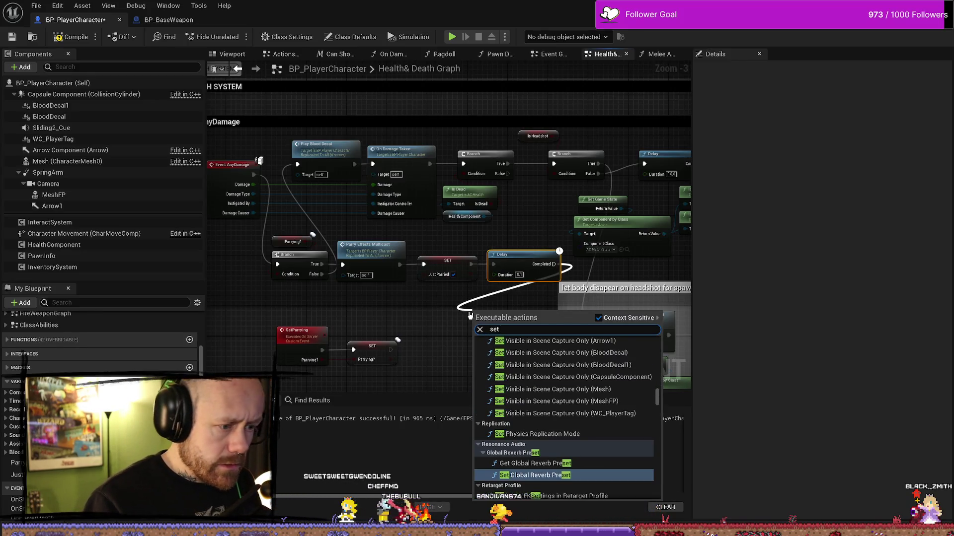
type(" just")
key("Return")
left_click_drag(469, 312, 489, 297)
left_click(491, 259, "ctrl")
mouse_move(515, 259)
left_mouse_down()
mouse_move(465, 303)
mouse_move(455, 293)
left_mouse_up()
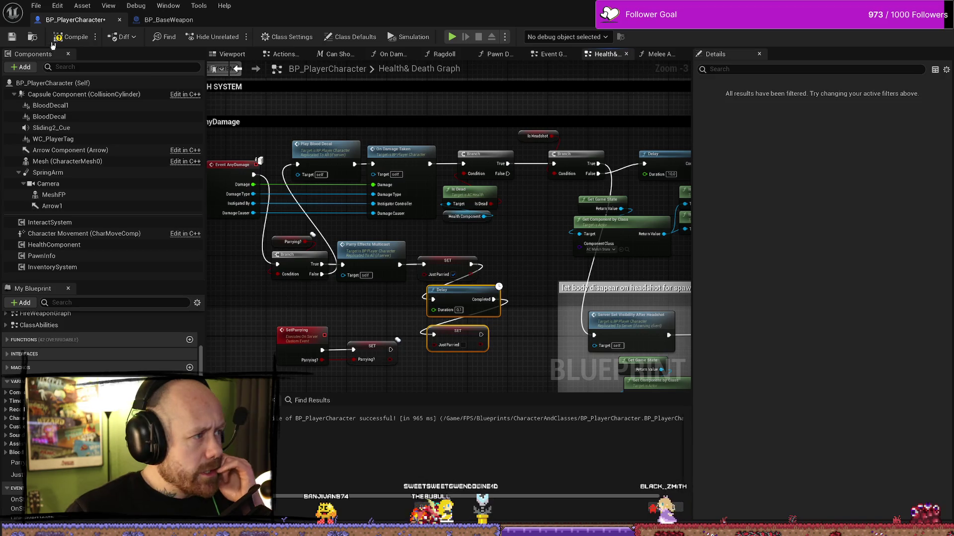
- Compile and save the blueprint, then go to the Melee Attack graph
key("F7")
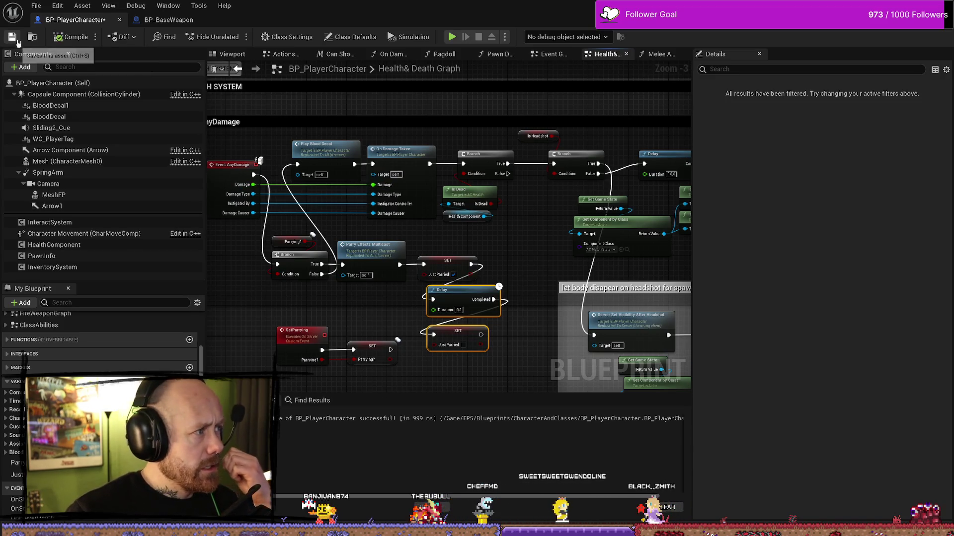
key("ctrl+s")
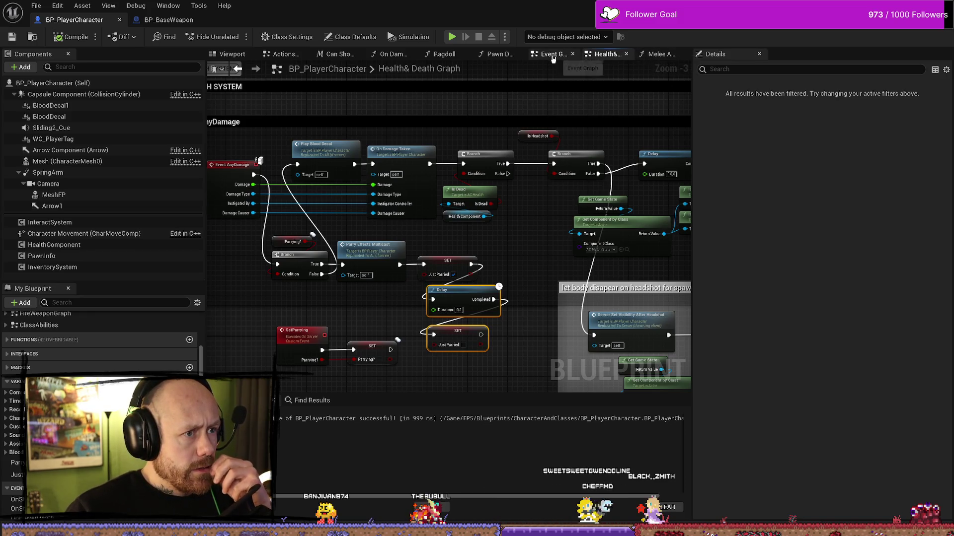
left_click(650, 56)
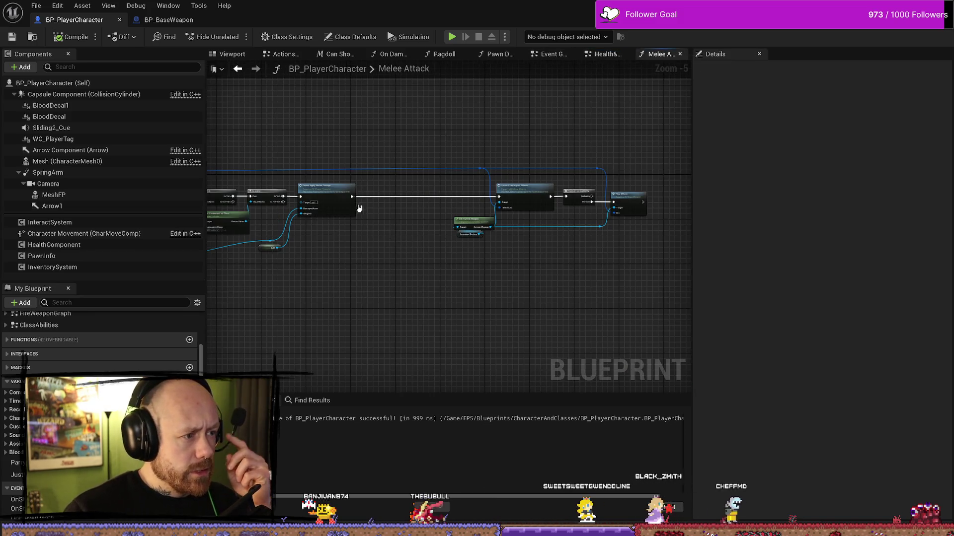
- Insert a Branch after Apply Melee Damage in Melee Attack
mouse_move(353, 196)
left_mouse_down()
mouse_move(385, 218)
mouse_move(377, 197)
left_mouse_up()
key("Escape")
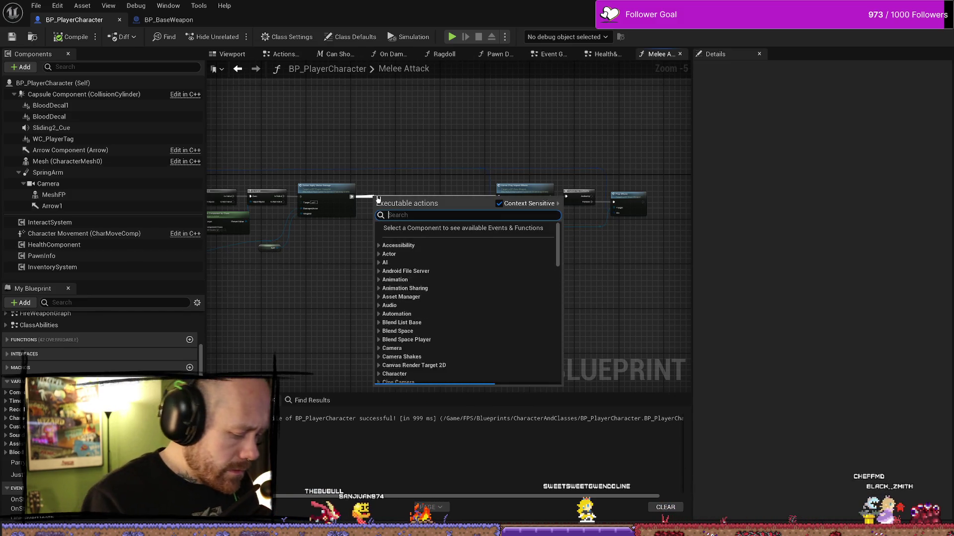
type("sequence")
key("Escape")
left_click(378, 199)
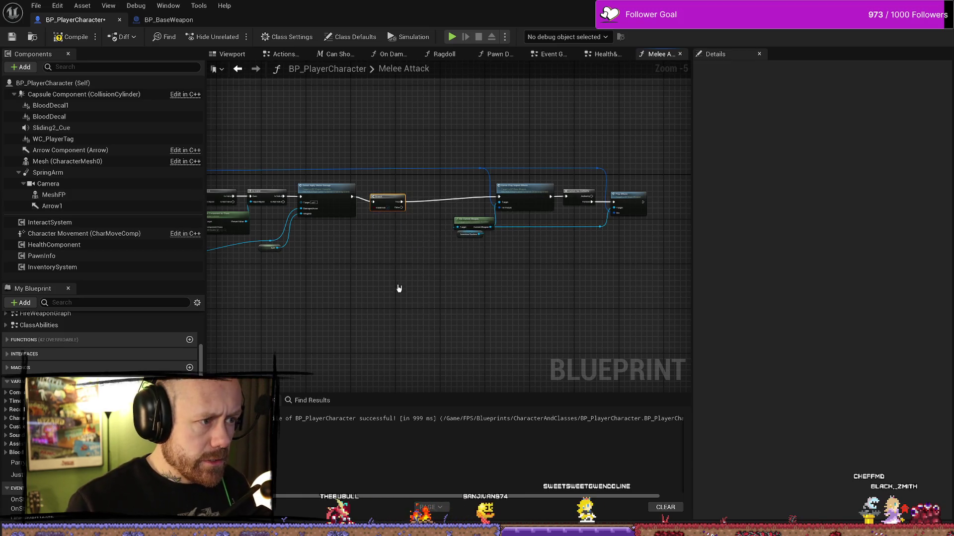
scroll(379, 207, "up", 4)
mouse_move(383, 149)
left_mouse_down()
mouse_move(383, 188)
mouse_move(442, 174)
left_mouse_up()
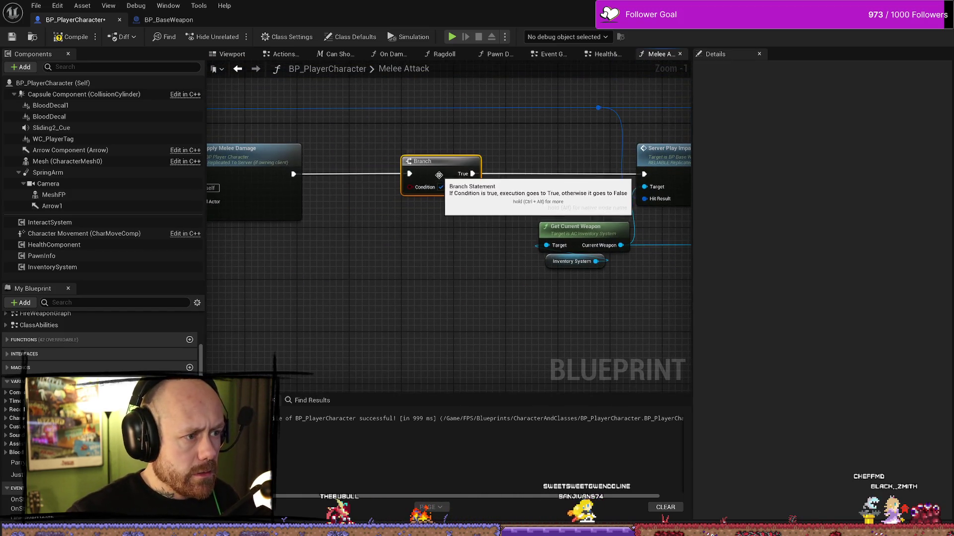
- Wire a Just Parried getter into the Branch Condition and disconnect the True output from impact effects
right_click(427, 282)
type("justparr")
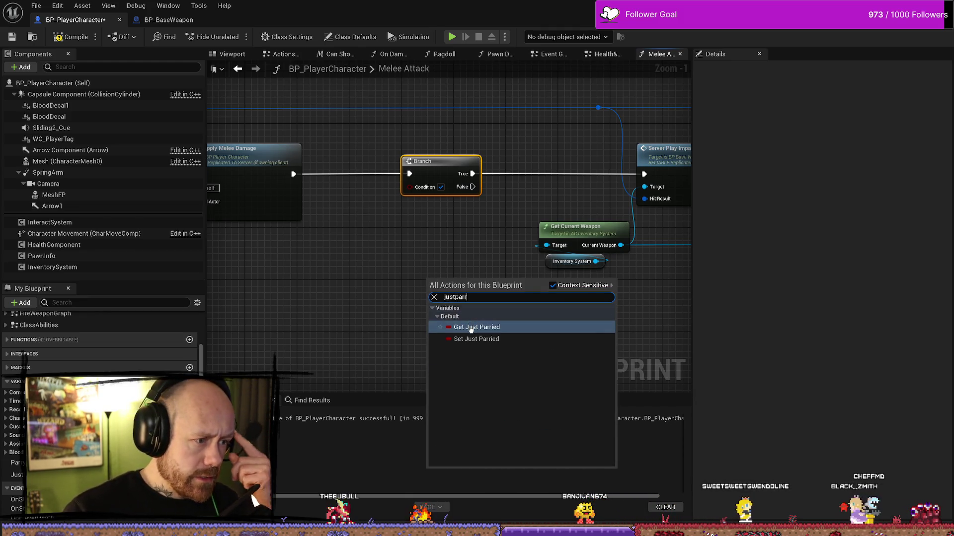
key("Return")
left_click_drag(466, 281, 410, 187)
left_click(439, 283)
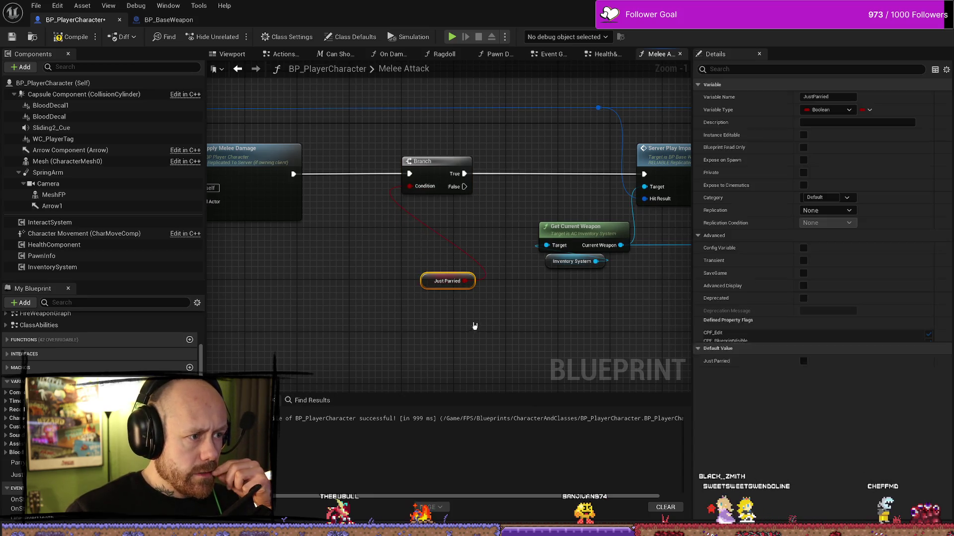
mouse_move(438, 284)
left_mouse_down()
mouse_move(406, 220)
mouse_move(385, 242)
left_mouse_up()
mouse_move(448, 199)
left_mouse_down()
mouse_move(409, 201)
mouse_move(584, 200)
left_mouse_up()
left_click(404, 199, "alt")
- Compile and save the blueprint, then switch to BP_BaseWeapon
left_click(70, 36)
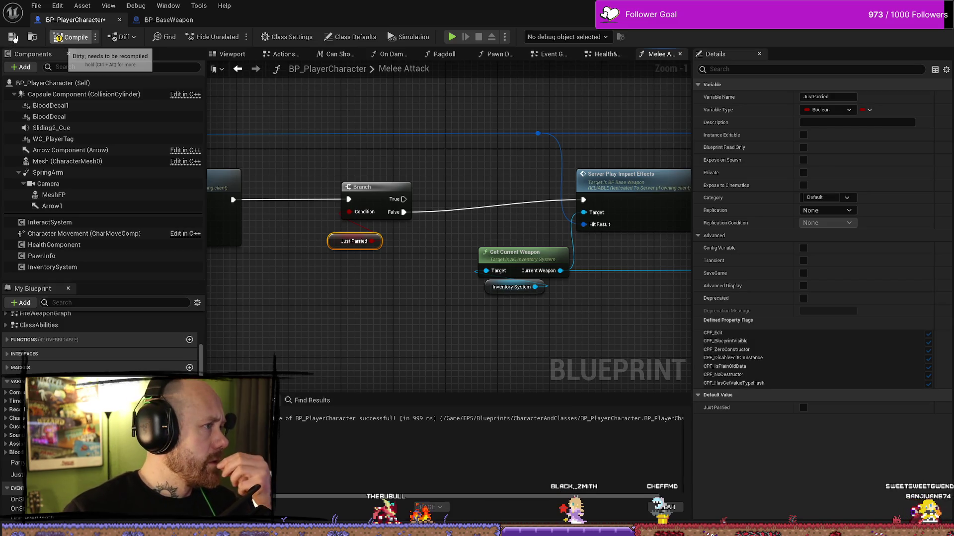
left_click(12, 37)
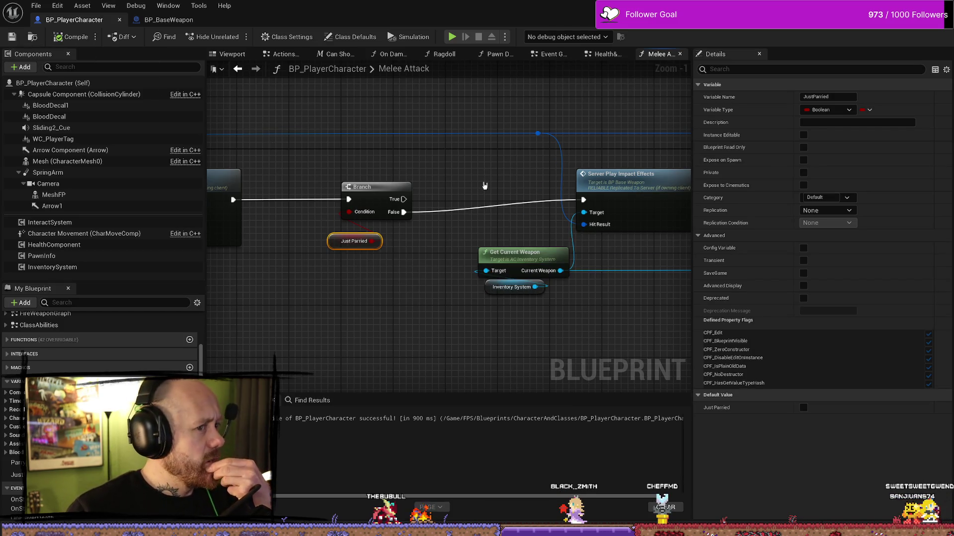
scroll(437, 275, "down", 3)
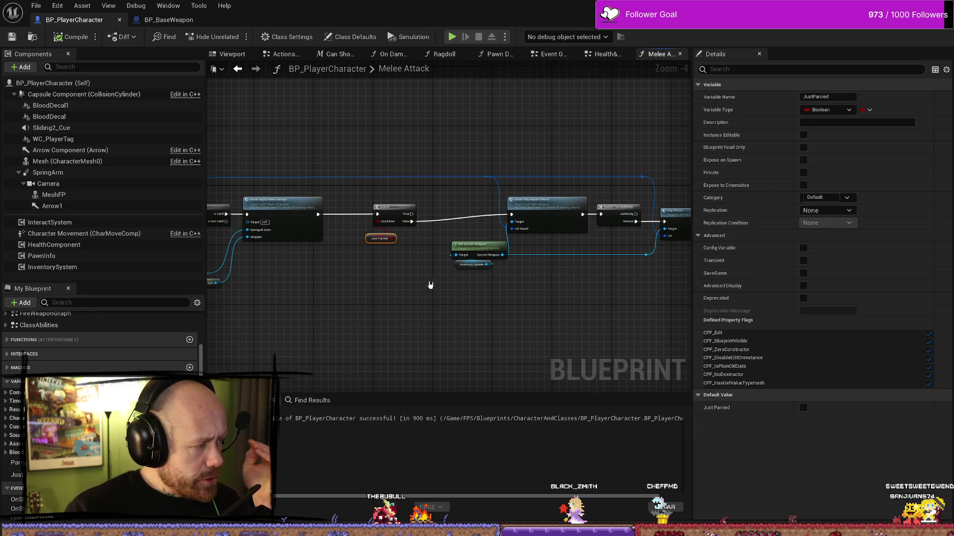
mouse_move(373, 319)
left_mouse_down()
mouse_move(417, 328)
mouse_move(466, 288)
left_mouse_up()
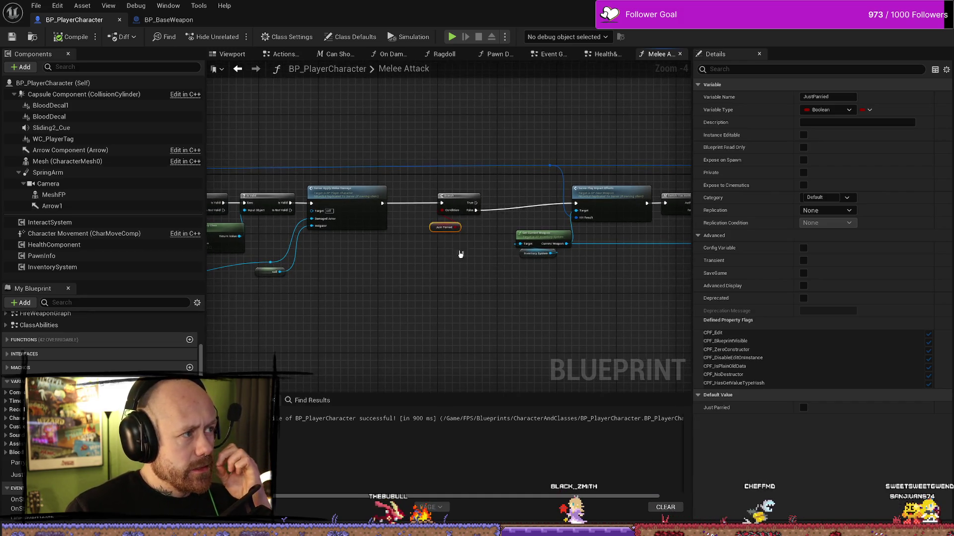
left_click(192, 23)
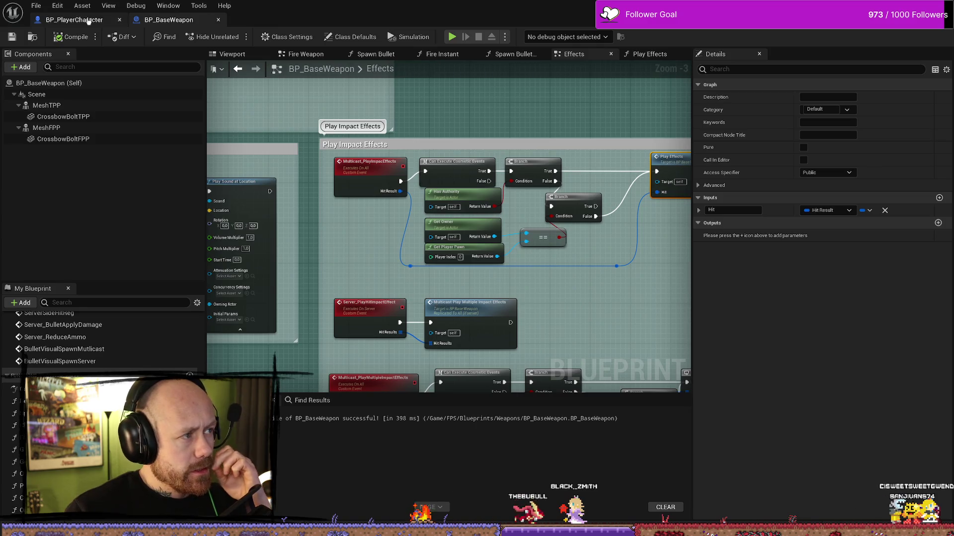
- Trace Server Play Impact Effects into BP_BaseWeapon's Play Effects and its Parrying? checks, then return
left_click(75, 19)
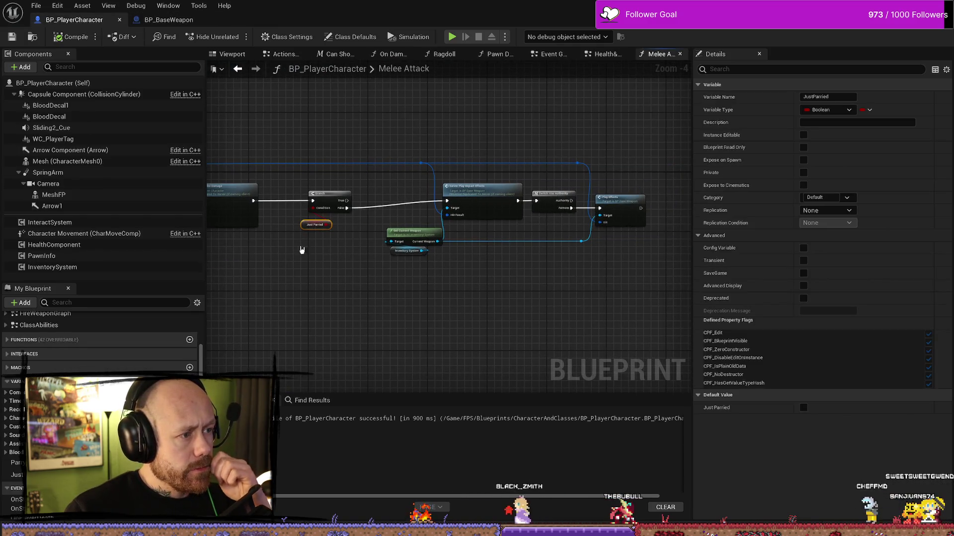
double_click(476, 191)
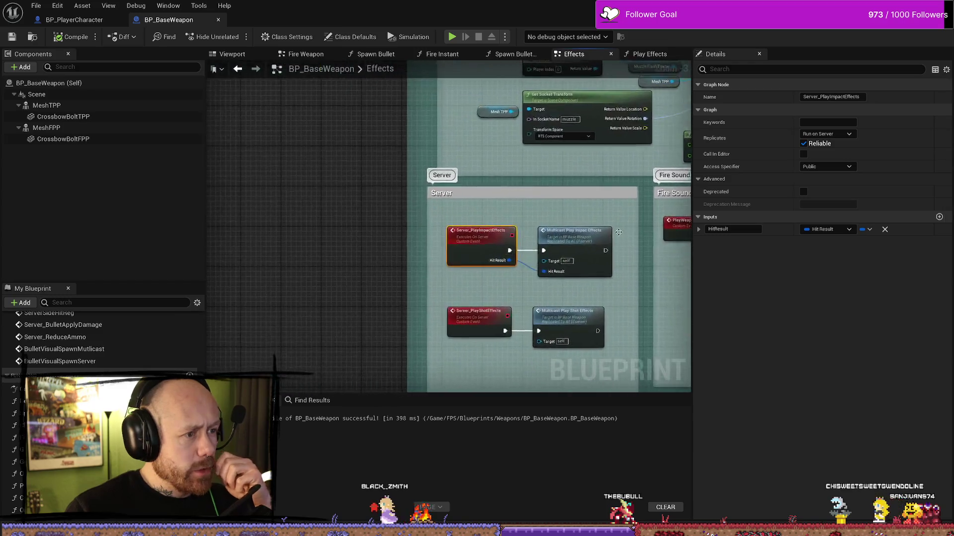
scroll(569, 226, "down", 2)
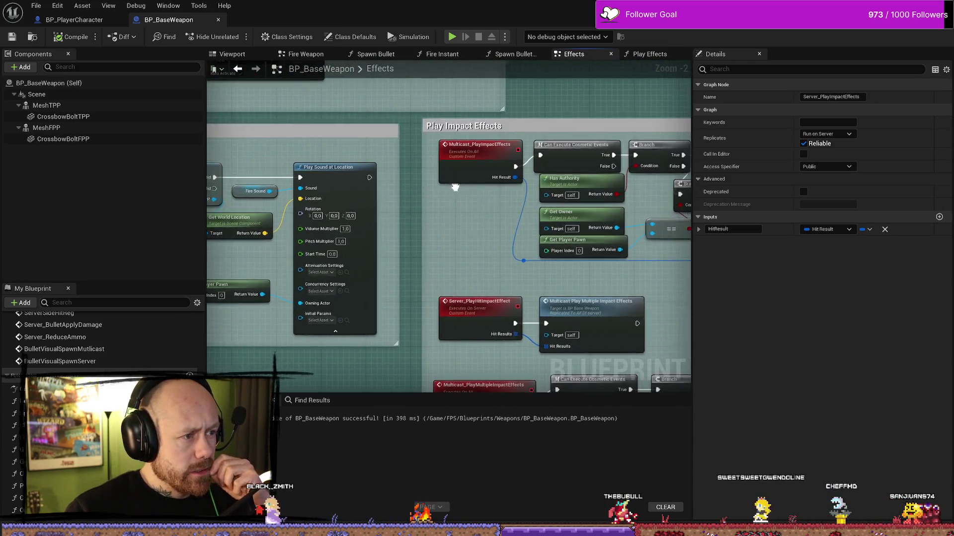
scroll(584, 187, "down", 1)
scroll(633, 198, "down", 1)
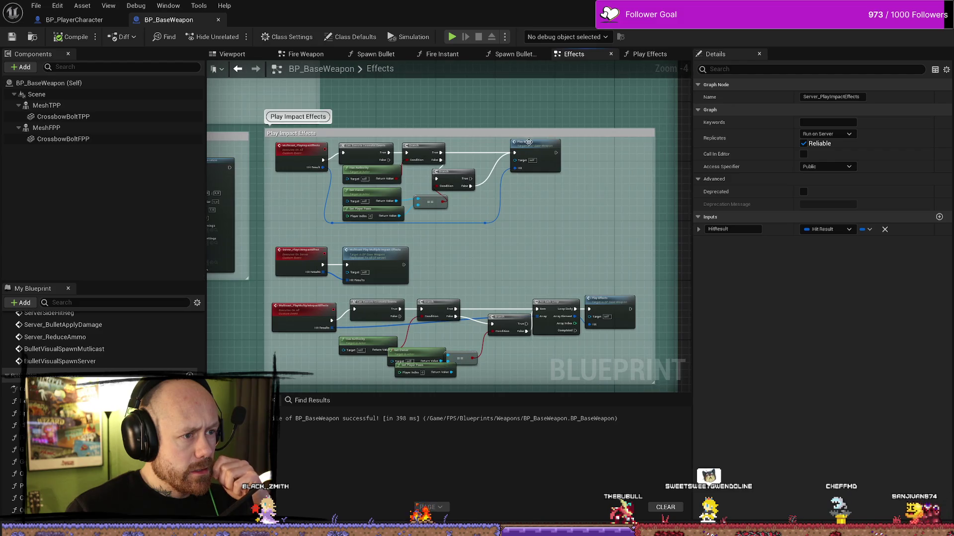
left_click(533, 145)
double_click(533, 145)
scroll(474, 231, "up", 3)
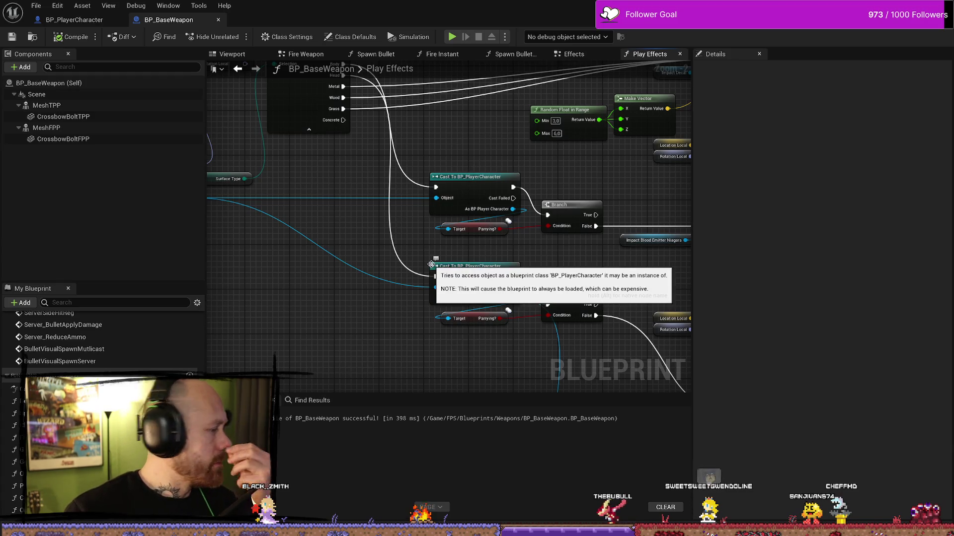
left_click(74, 20)
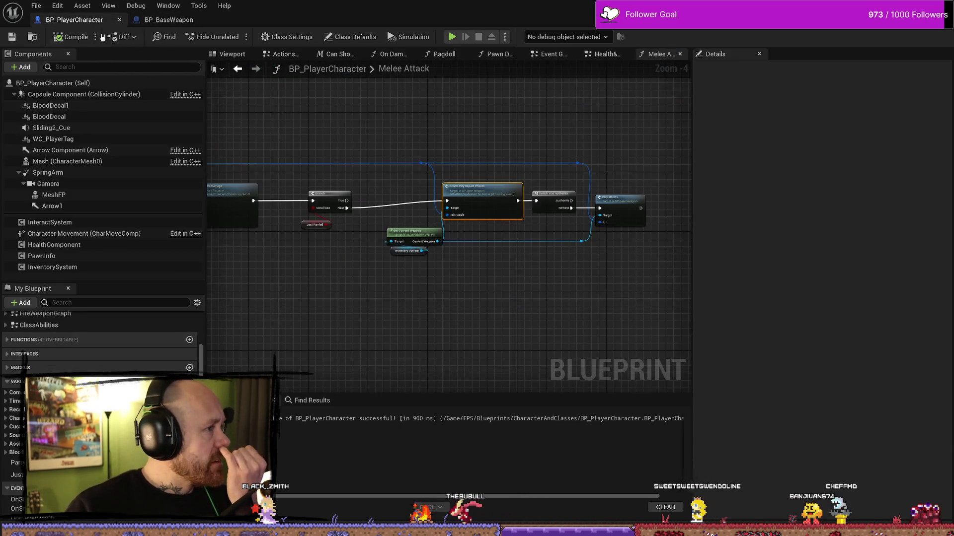
- Move the Just Parried and Branch nodes together into a new position in Melee Attack
scroll(341, 292, "up", 3)
mouse_move(481, 315)
left_mouse_down()
mouse_move(419, 134)
mouse_move(472, 208)
left_mouse_up()
left_click(517, 303)
left_click_drag(517, 303, 367, 99)
scroll(452, 194, "down", 3)
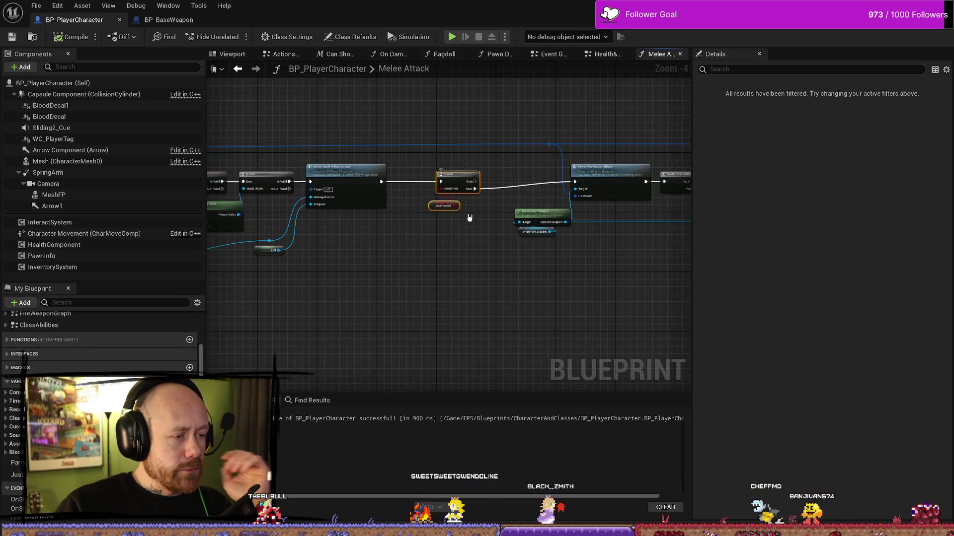
left_click(507, 286)
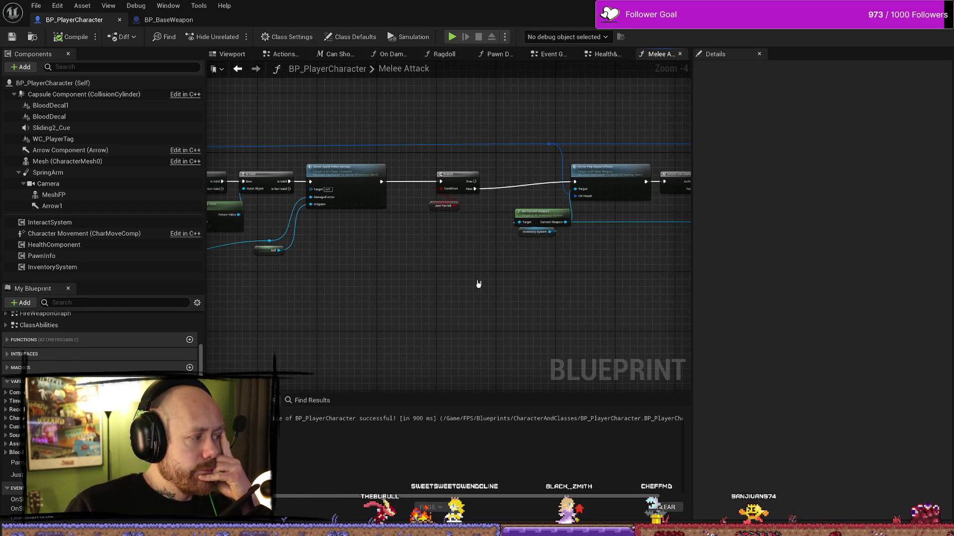
- Open the Server_ApplyMeleeDamage event in the Actions Graph, then go to Health & Death
left_click(348, 174)
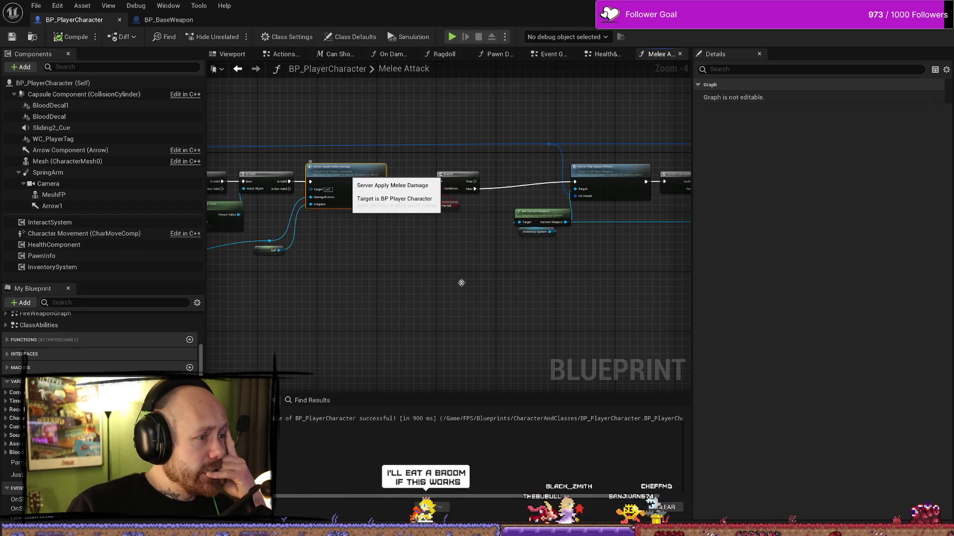
double_click(348, 174)
left_click_drag(552, 246, 511, 213)
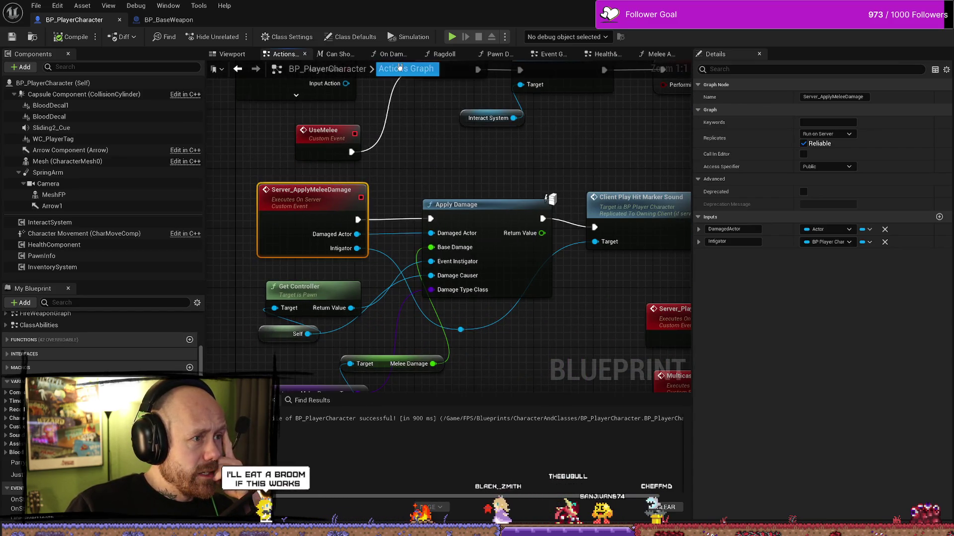
left_click(603, 54)
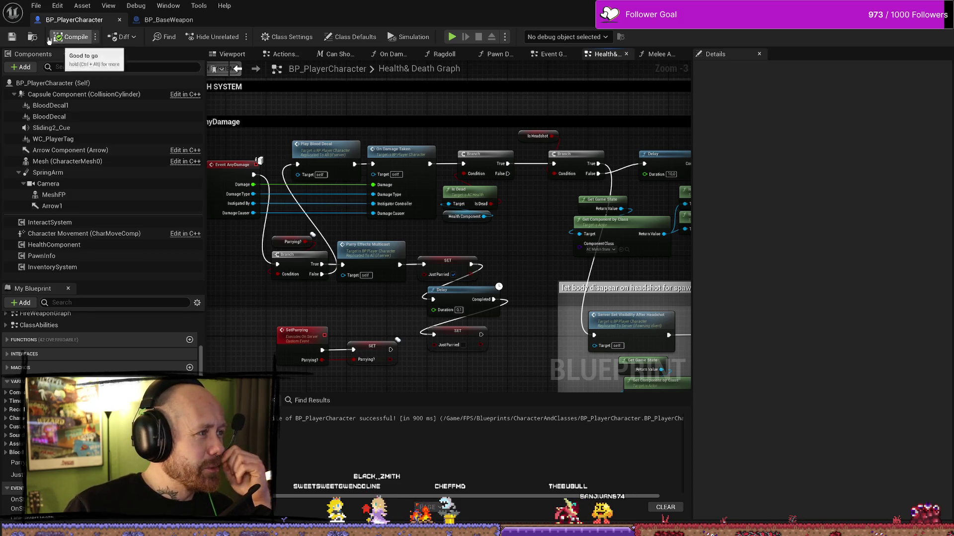
- Save BP_PlayerCharacter, pan over the HEALTH SYSTEM AnyDamage chain, then view Melee Attack
left_click(12, 37)
left_click_drag(314, 148, 431, 148)
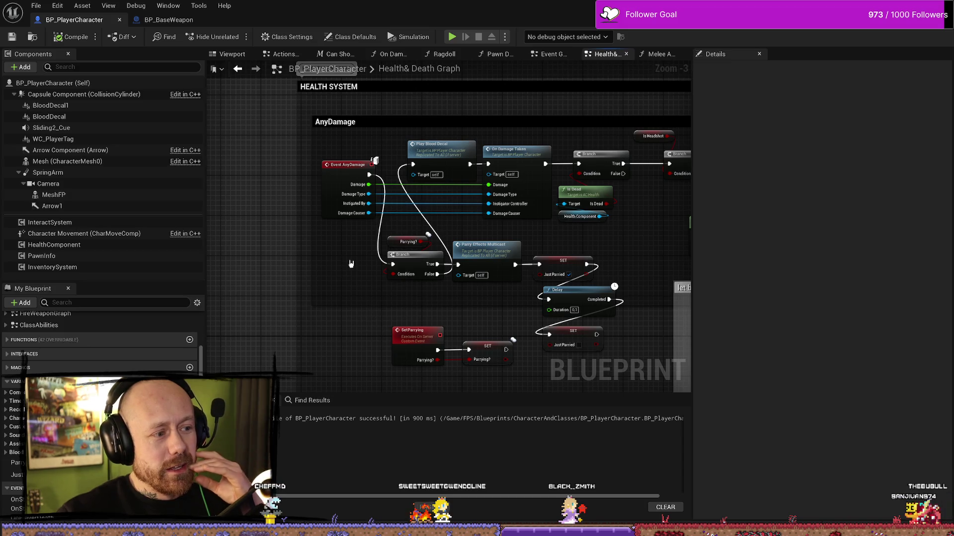
left_click_drag(351, 184, 401, 216)
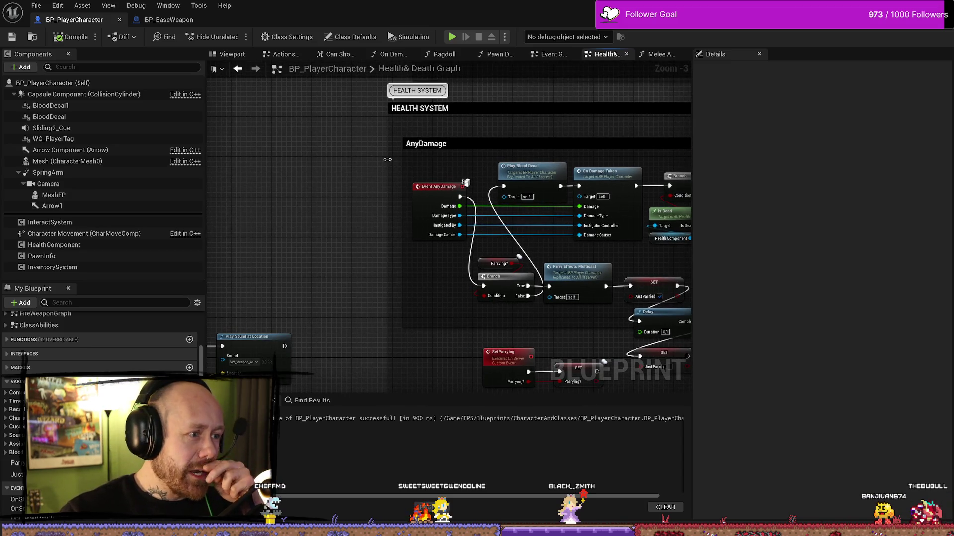
left_click_drag(443, 171, 403, 156)
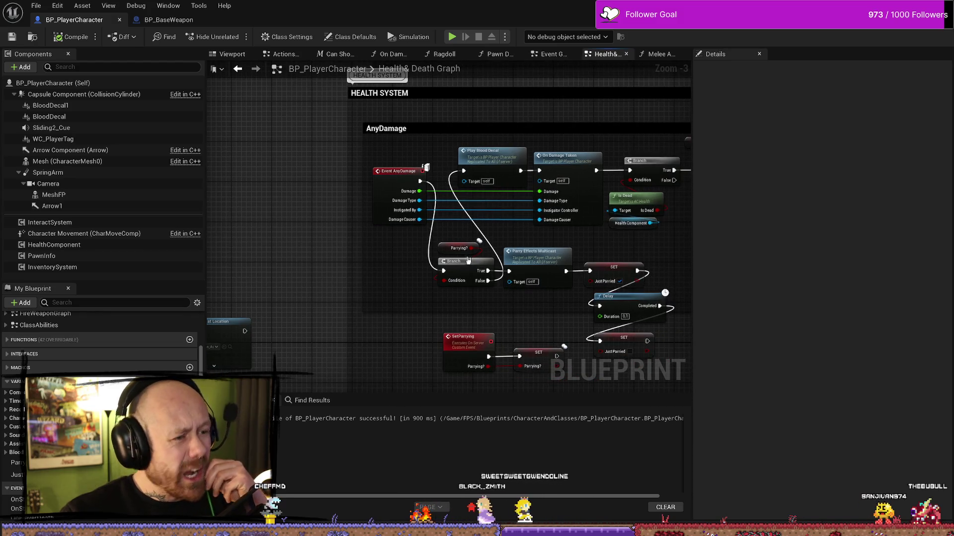
left_click(656, 53)
mouse_move(448, 133)
left_mouse_down()
mouse_move(581, 127)
mouse_move(545, 133)
mouse_move(527, 208)
left_mouse_up()
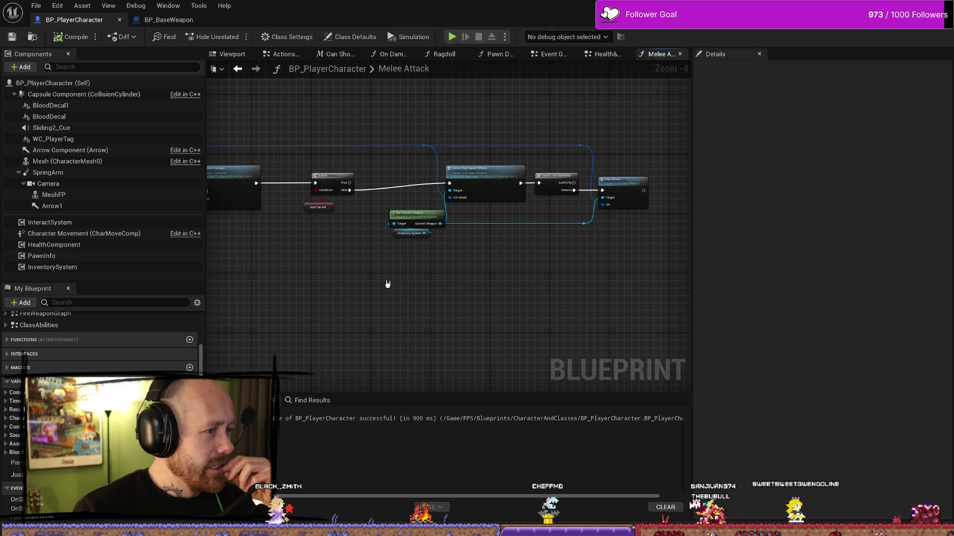
- Save with Ctrl+S from Melee Attack and again from Health & Death, dismissing the File menu
left_click_drag(294, 258, 299, 256)
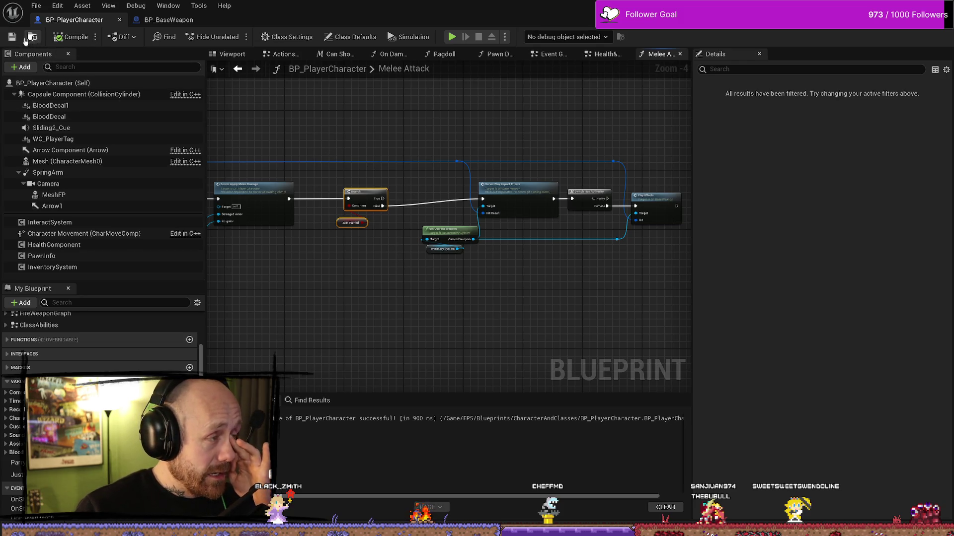
key("ctrl+s")
mouse_move(398, 156)
left_mouse_down()
mouse_move(521, 273)
mouse_move(557, 330)
mouse_move(694, 300)
mouse_move(643, 122)
mouse_move(373, 348)
mouse_move(338, 328)
left_mouse_up()
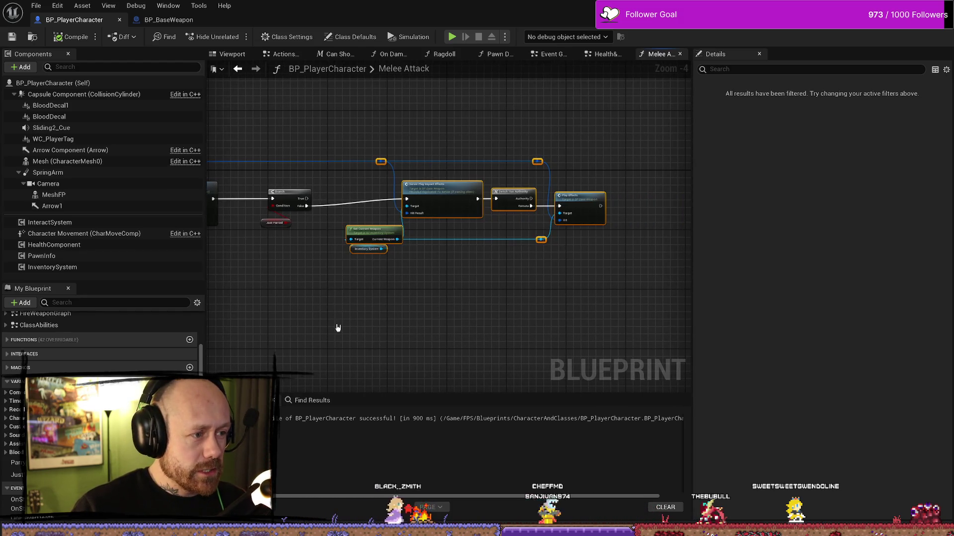
left_click(601, 56)
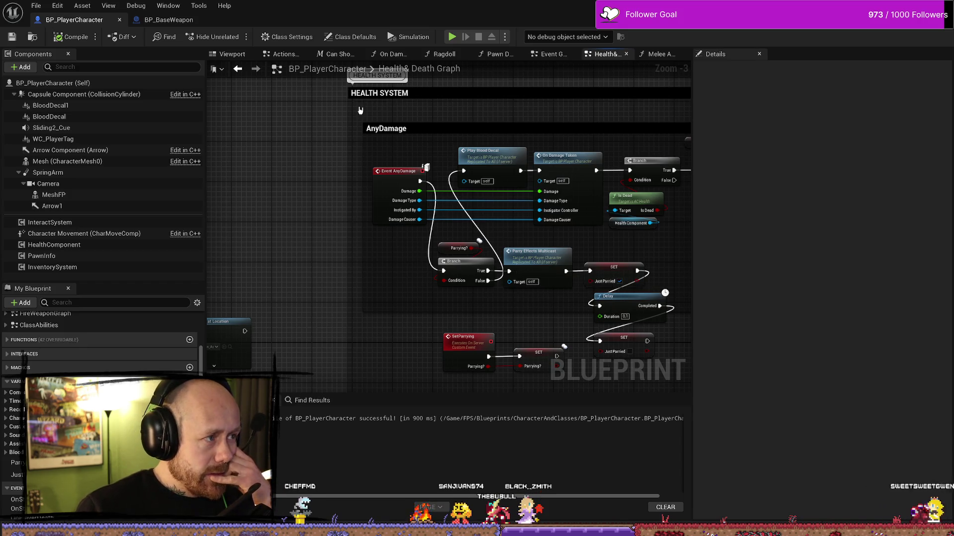
key("ctrl+s")
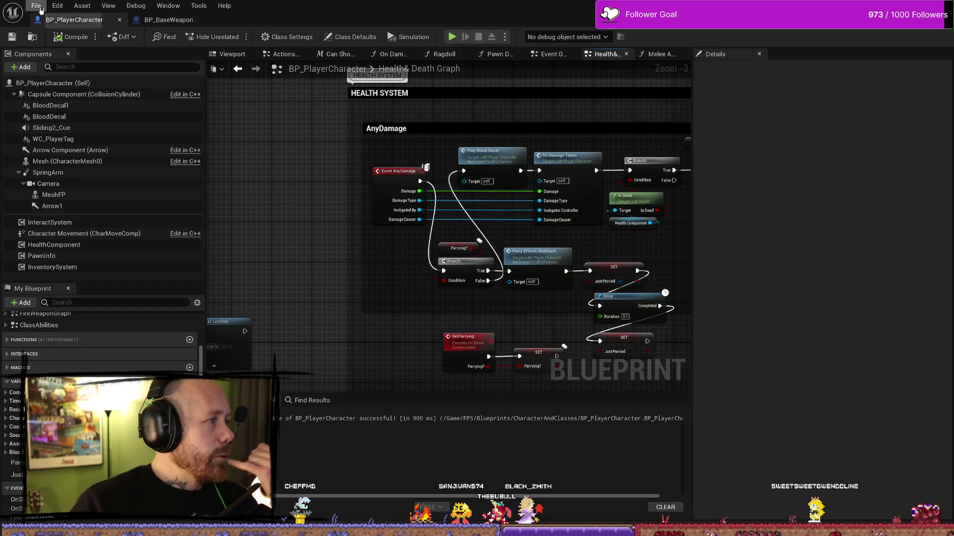
left_click(40, 9)
left_click(73, 71)
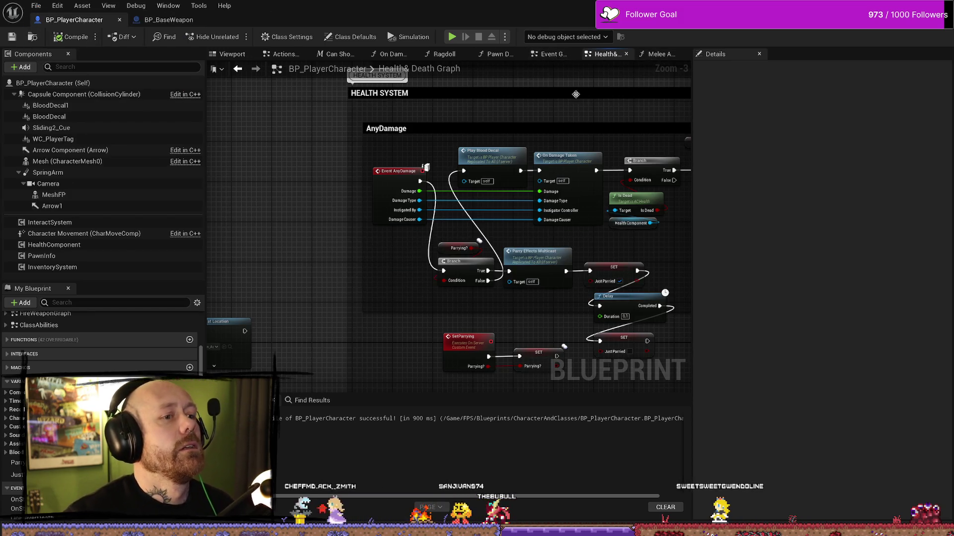
- Back in Melee Attack, review the impact-effect nodes and the Branch with Just Parried
left_click(663, 56)
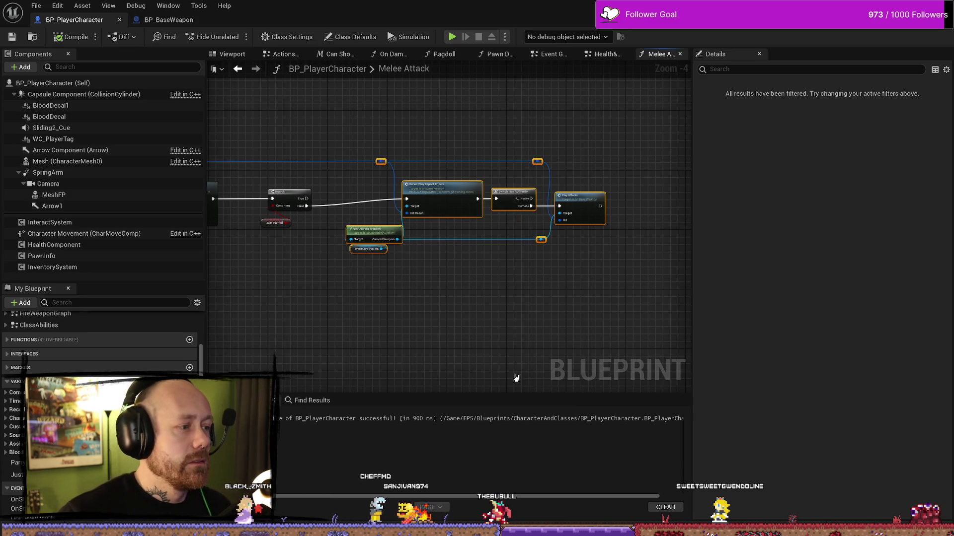
left_click_drag(330, 304, 450, 286)
left_click_drag(530, 240, 624, 316)
left_click_drag(392, 131, 643, 292)
left_click(509, 347)
mouse_move(358, 149)
left_mouse_down()
mouse_move(315, 379)
mouse_move(303, 349)
left_mouse_up()
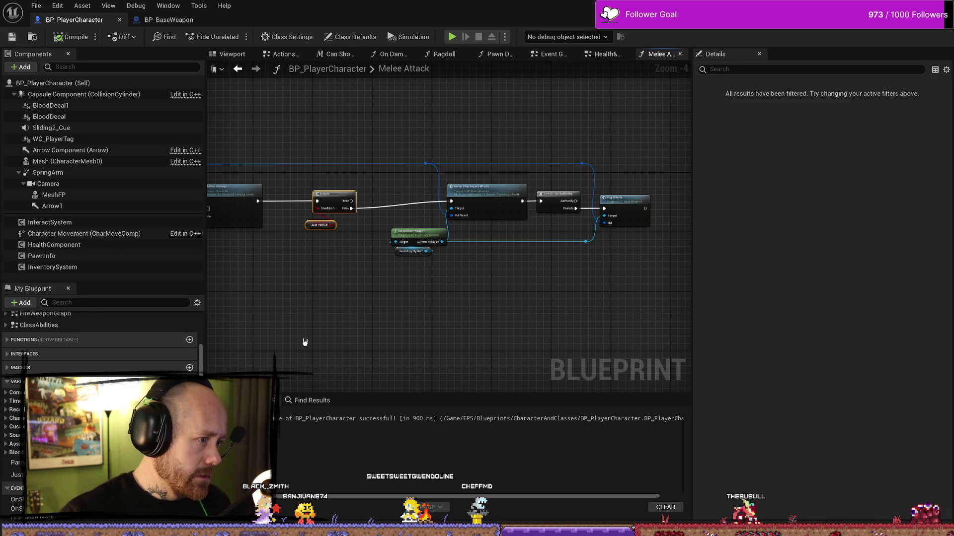
left_click(352, 187)
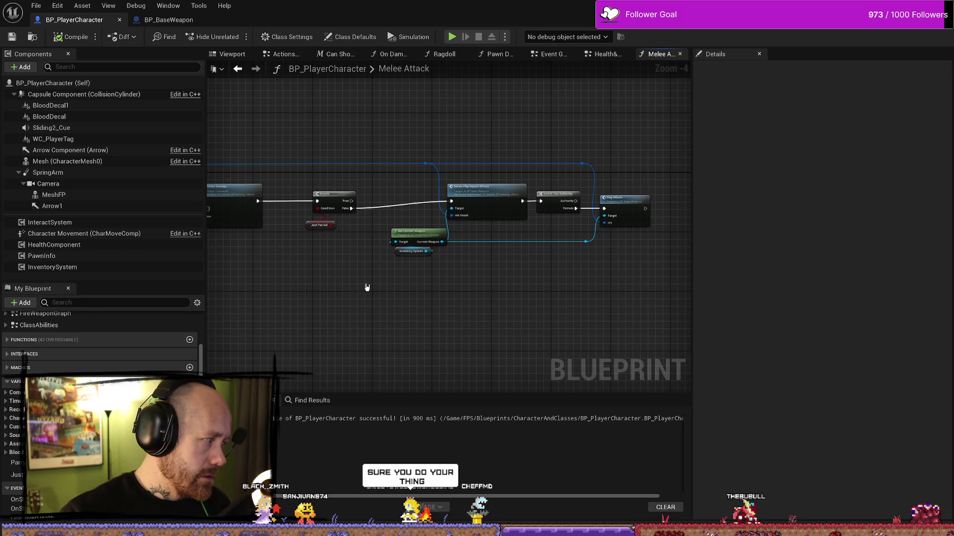
mouse_move(294, 128)
left_mouse_down()
mouse_move(322, 287)
mouse_move(362, 293)
left_mouse_up()
left_click(377, 243)
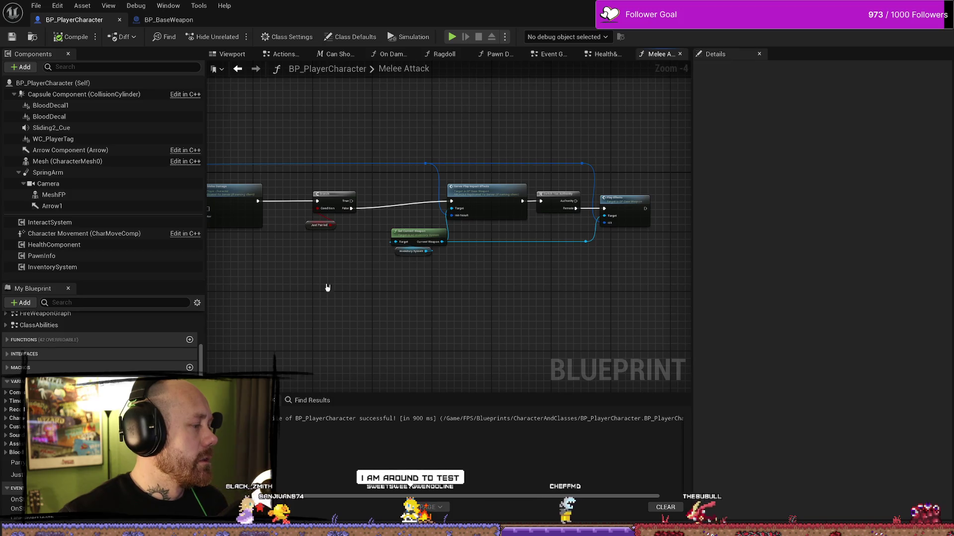
mouse_move(355, 159)
left_mouse_down()
mouse_move(406, 327)
mouse_move(377, 154)
mouse_move(381, 194)
left_mouse_up()
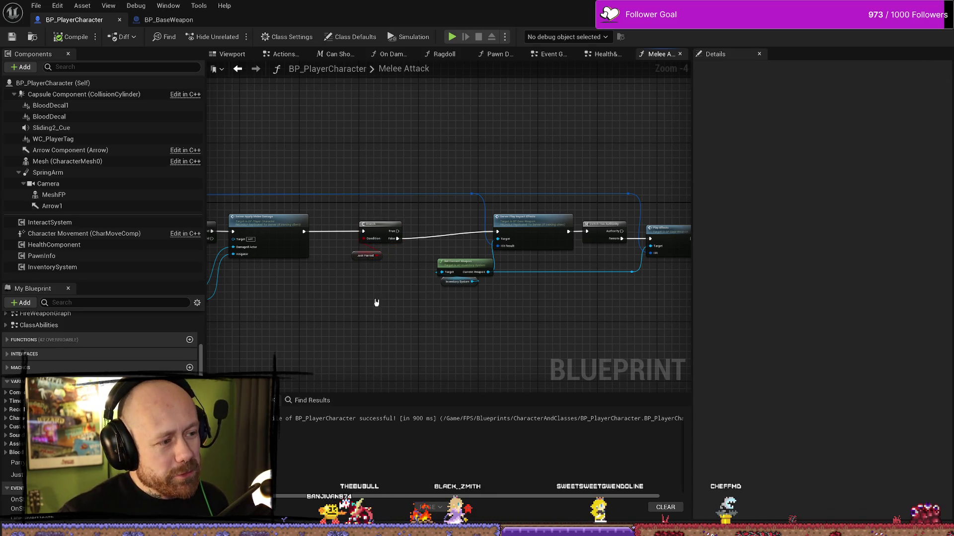
mouse_move(367, 357)
left_mouse_down()
mouse_move(377, 183)
mouse_move(358, 353)
left_mouse_up()
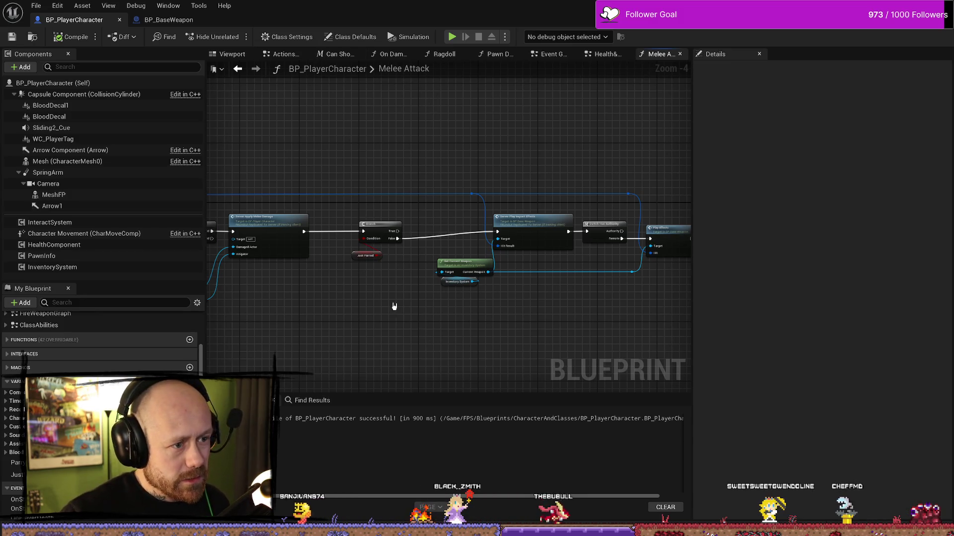
- Return to the Health & Death graph's AnyDamage section and save all unsaved work
left_click(601, 60)
scroll(433, 267, "up", 1)
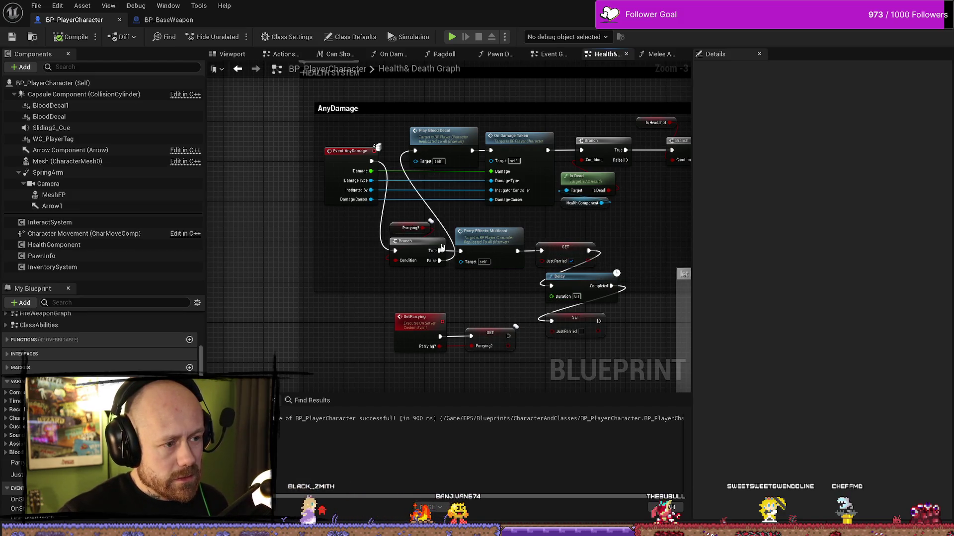
mouse_move(342, 252)
left_mouse_down()
mouse_move(418, 252)
mouse_move(382, 240)
left_mouse_up()
left_click(12, 37)
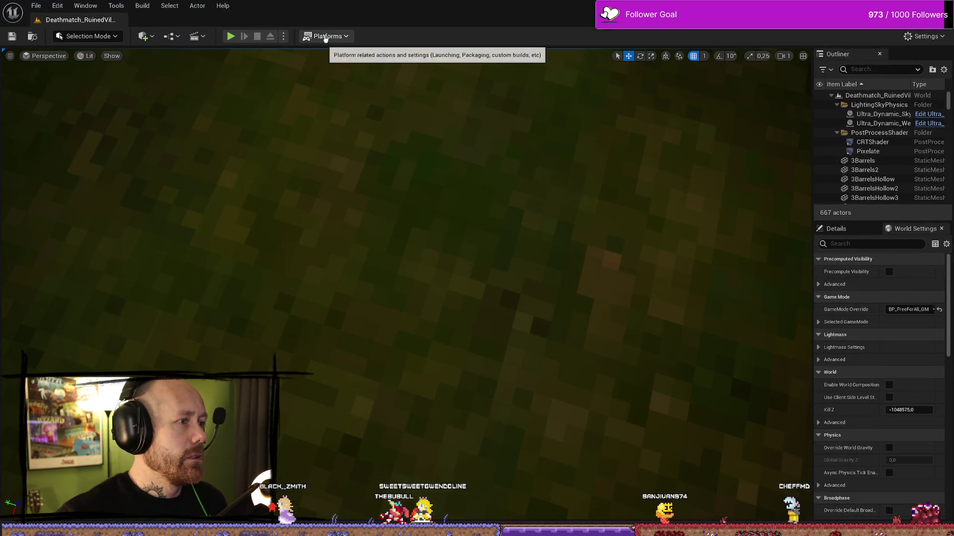
- Try packaging for Android, declining the binaries download and dismissing the missing-files error
left_click(323, 37)
mouse_move(395, 130)
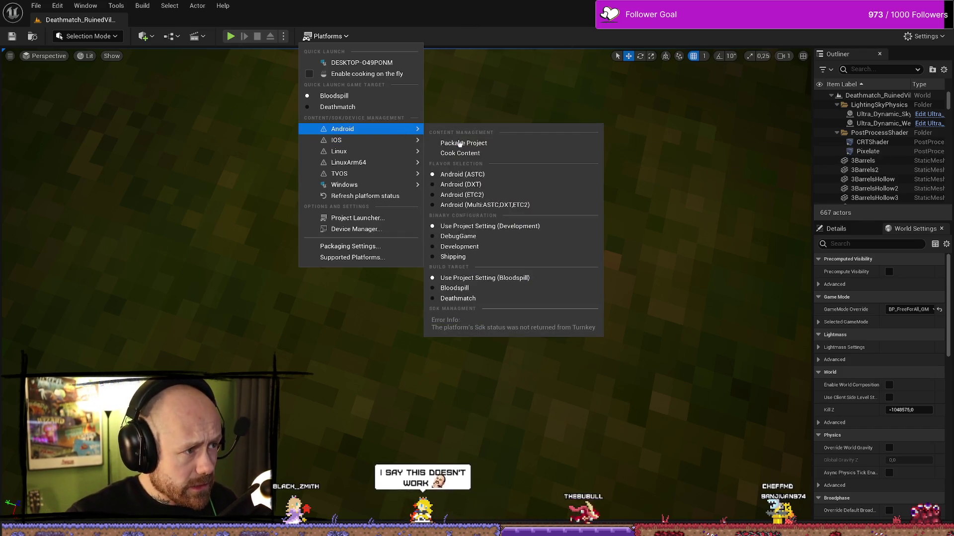
left_click(481, 143)
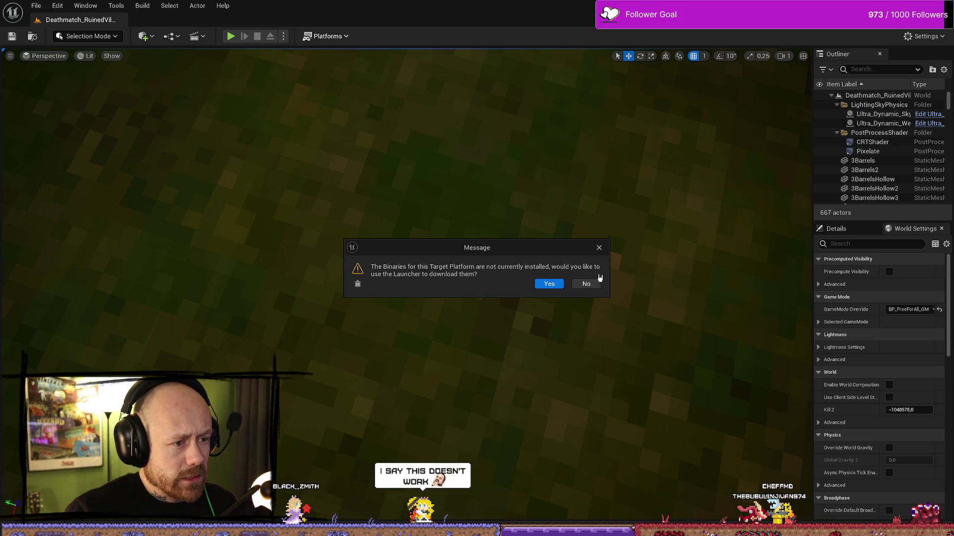
left_click(599, 247)
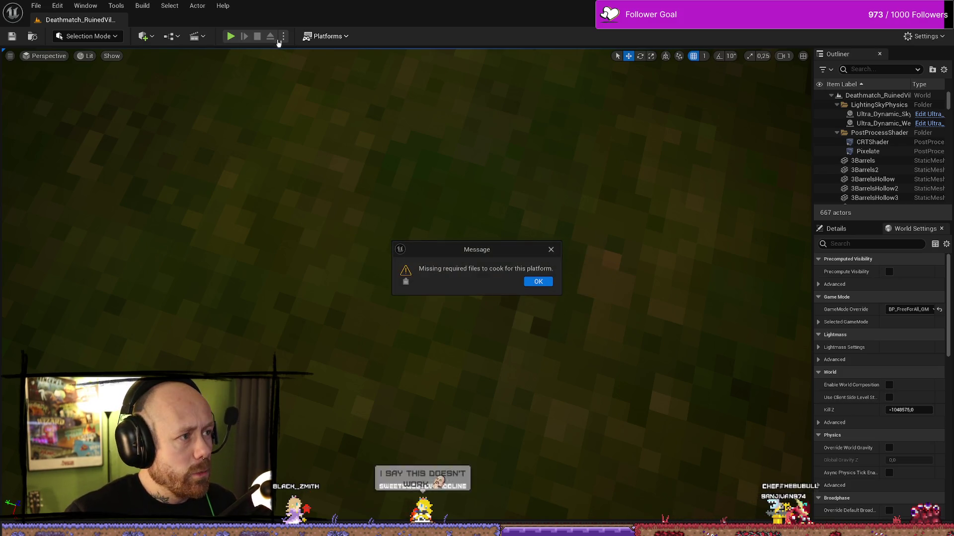
left_click(552, 251)
- Package the project for Windows to the confirmed output folder and show the packaging log
left_click(338, 36)
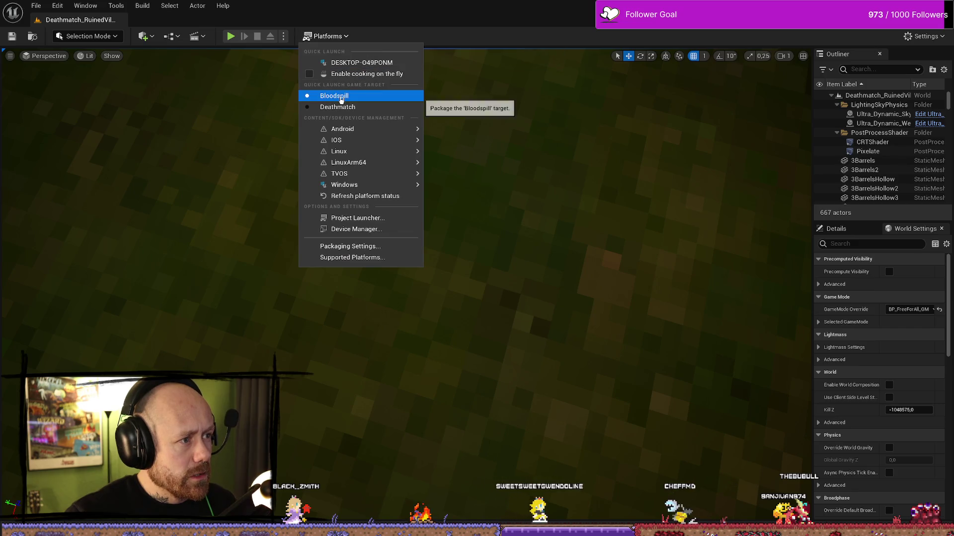
mouse_move(342, 185)
left_click(476, 196)
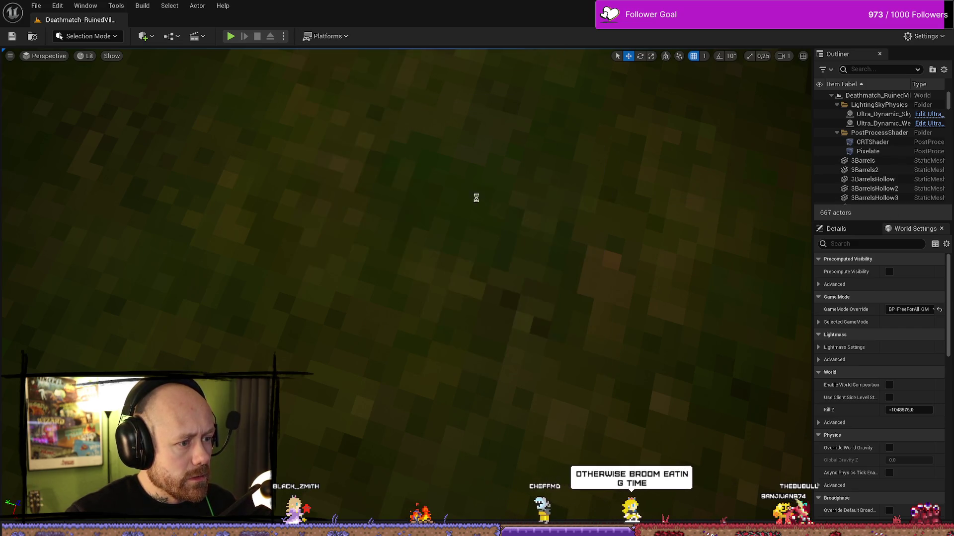
left_click(498, 360)
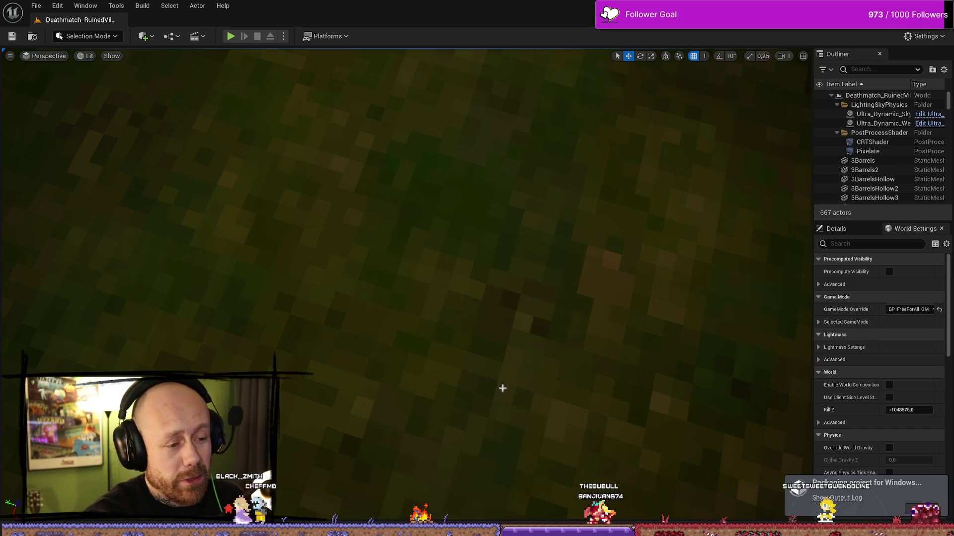
left_click(843, 500)
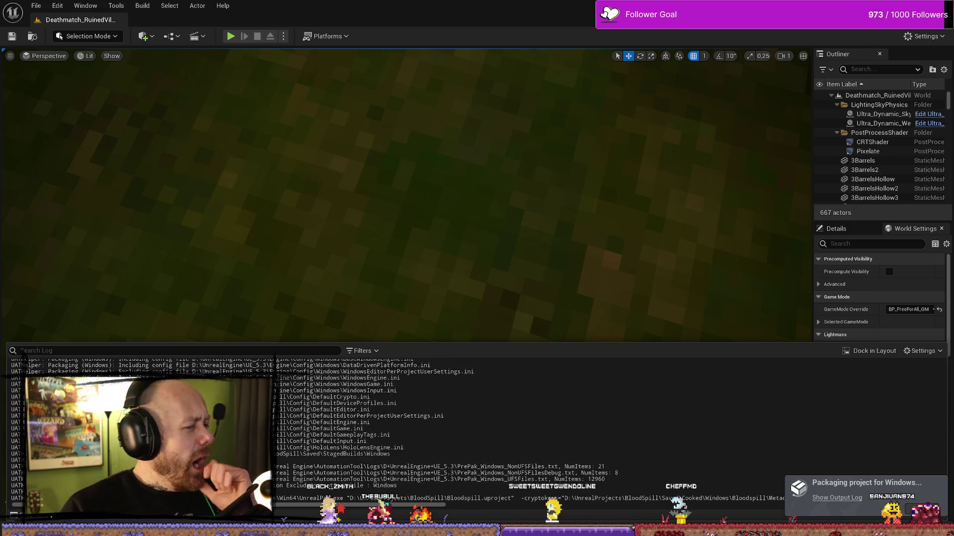
- Switch to the file browser showing the BloodspillPackaged\ForTesting\Windows output folder
key("alt+Tab")
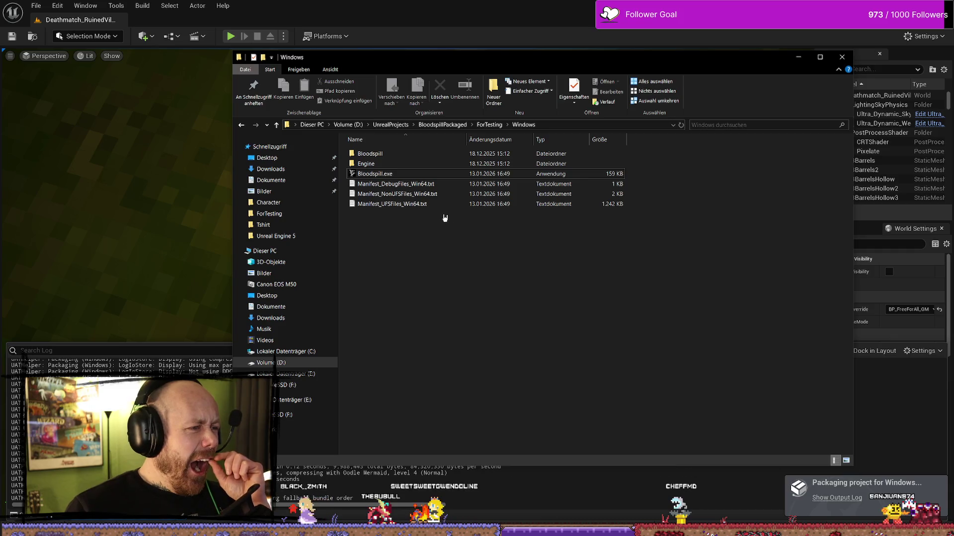
- Delete the old Windows.rar from ForTesting and check the new Windows build folder
key("BackSpace")
left_click(409, 154)
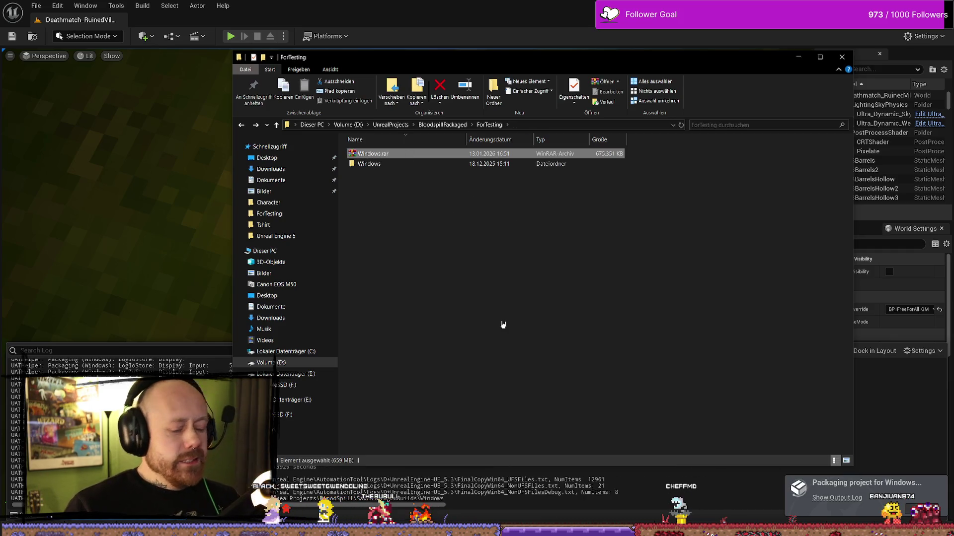
key("Delete")
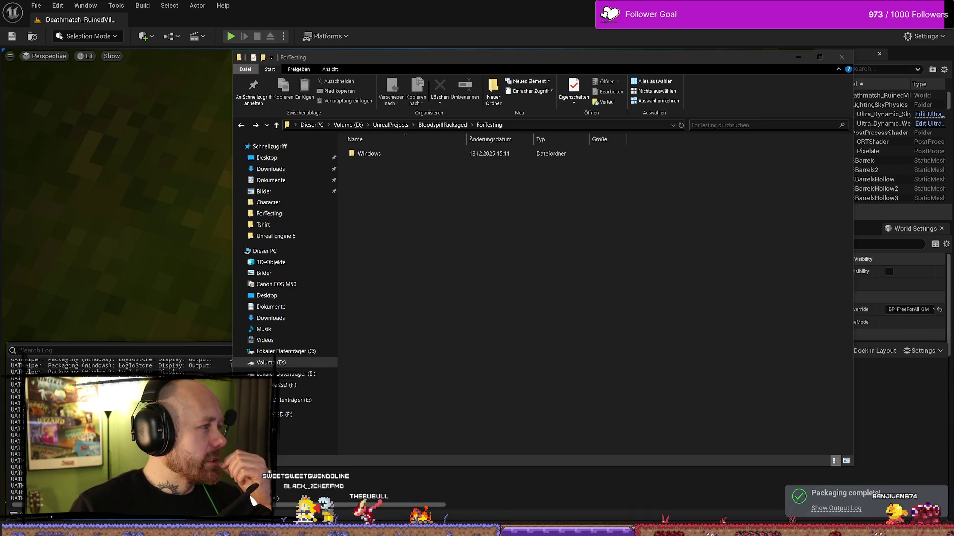
double_click(419, 153)
key("alt+Up")
right_click(400, 154)
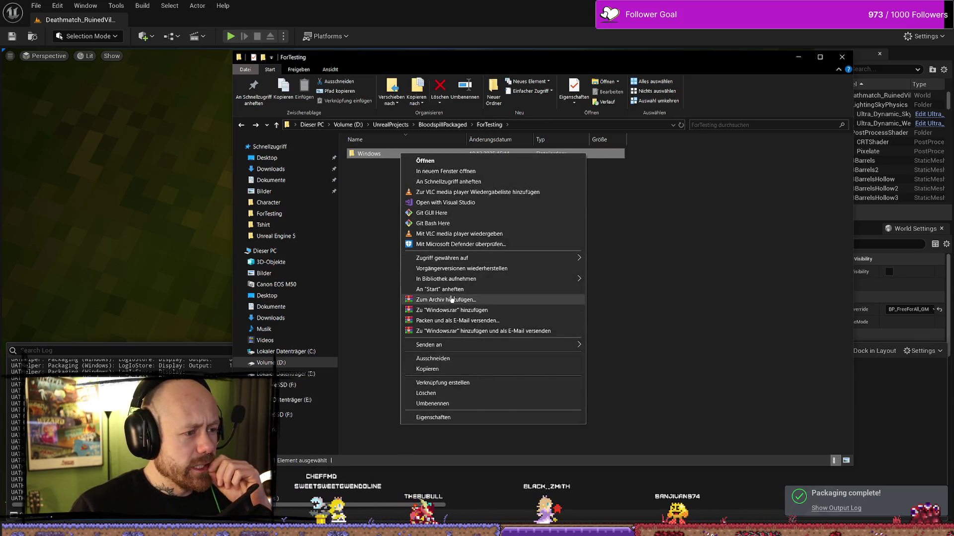
- Compress the Windows build folder into a new Windows.rar with WinRAR
left_click(453, 299)
left_click(499, 355)
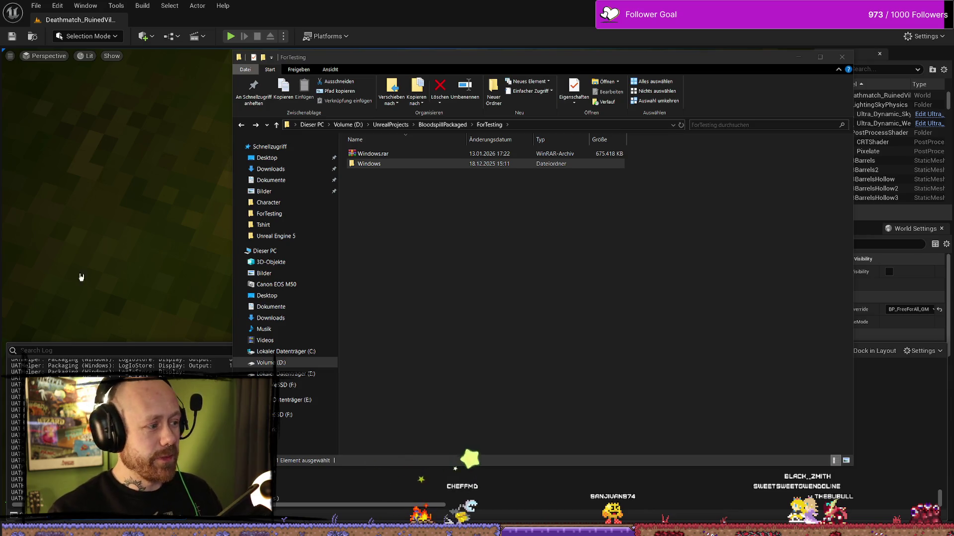
left_click(149, 350)
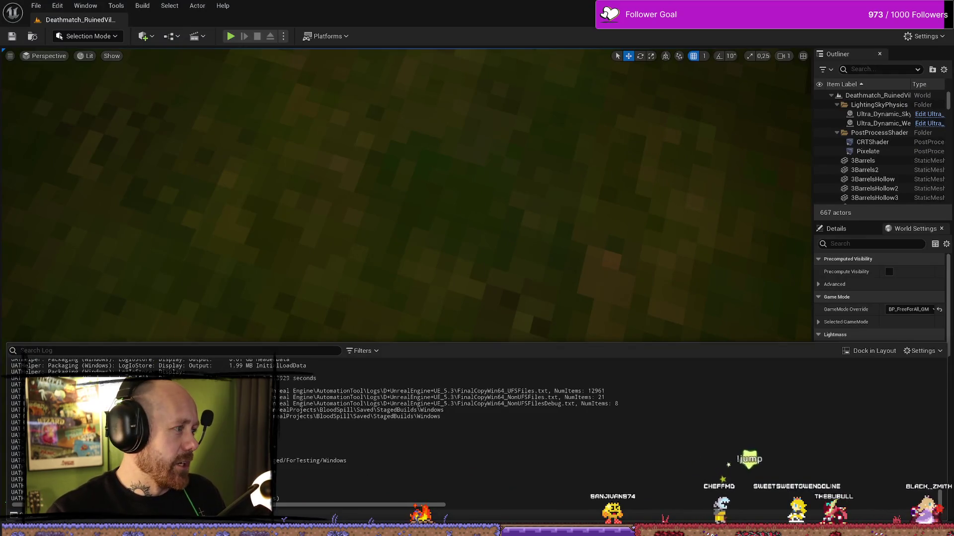
- Check that Windows.rar in ForTesting is 675,418 KB
key("alt+Tab")
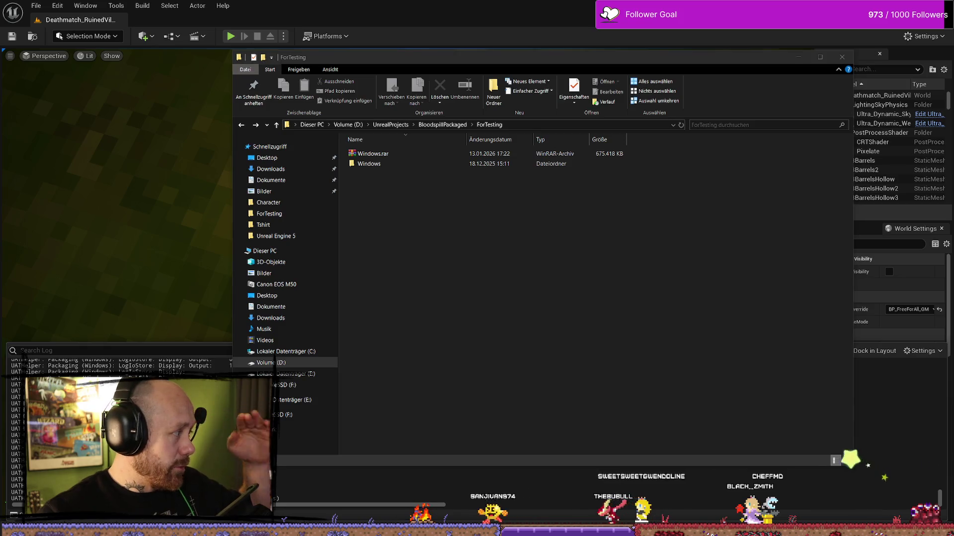
left_click(367, 154)
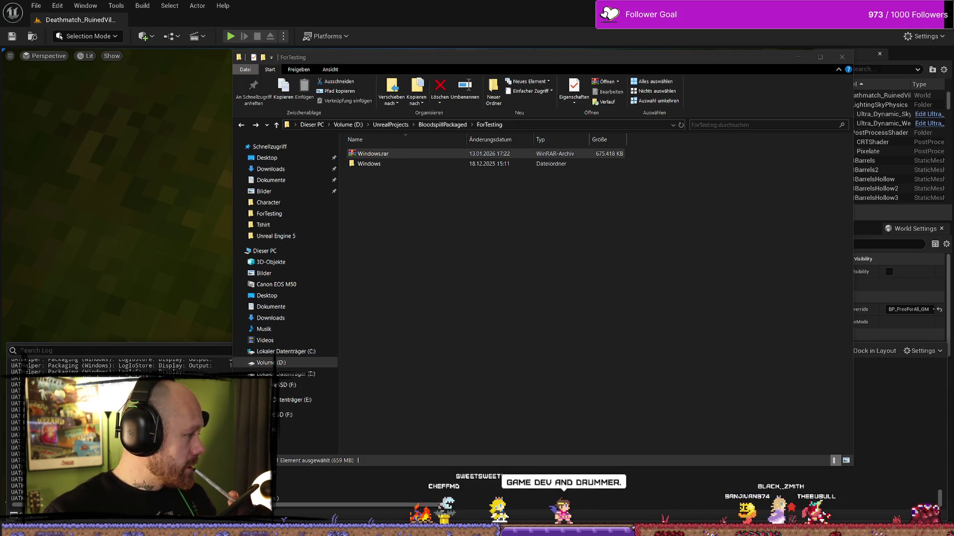
left_click(536, 342)
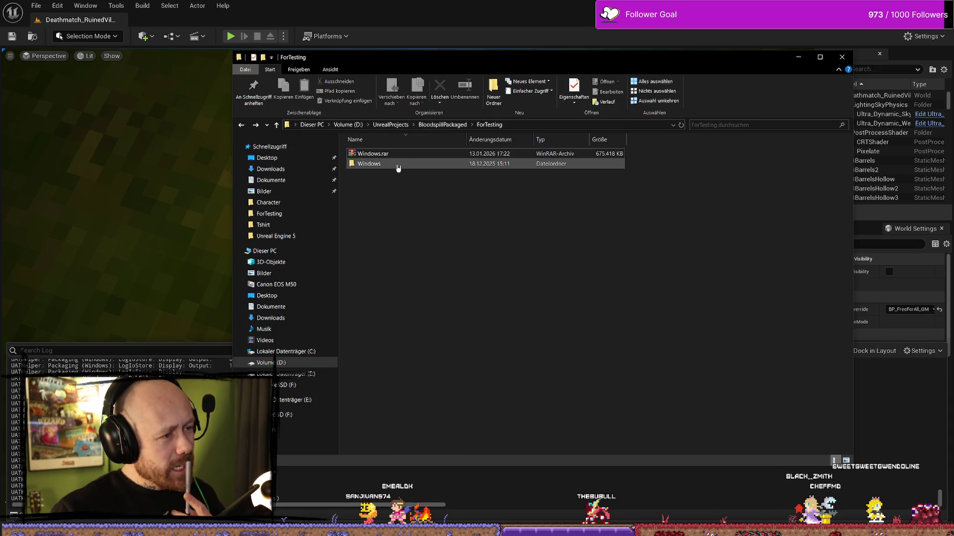
- Open the Windows build folder and select Bloodspill.exe
double_click(396, 164)
left_click(432, 174)
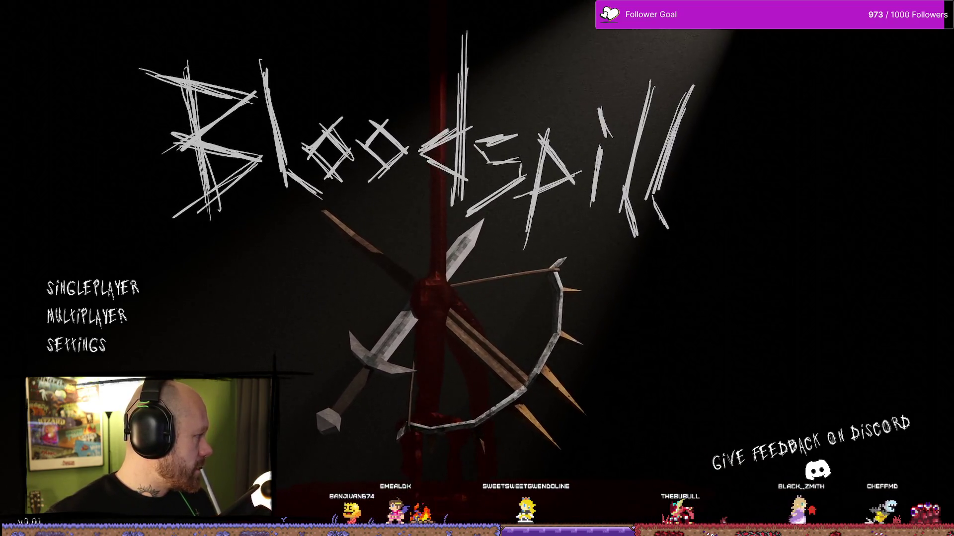
key("Down")
key("Up")
key("Down")
key("Down")
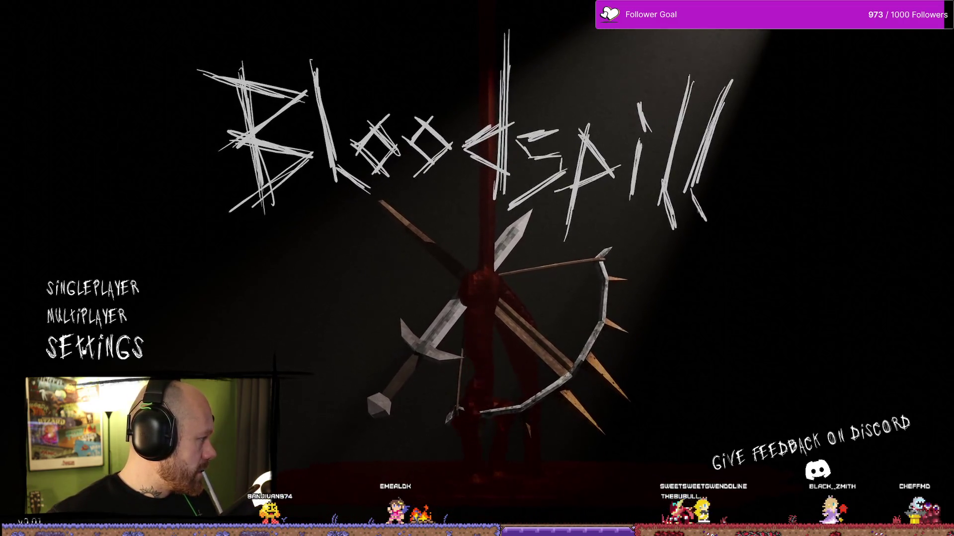
key("Down")
left_click(104, 290)
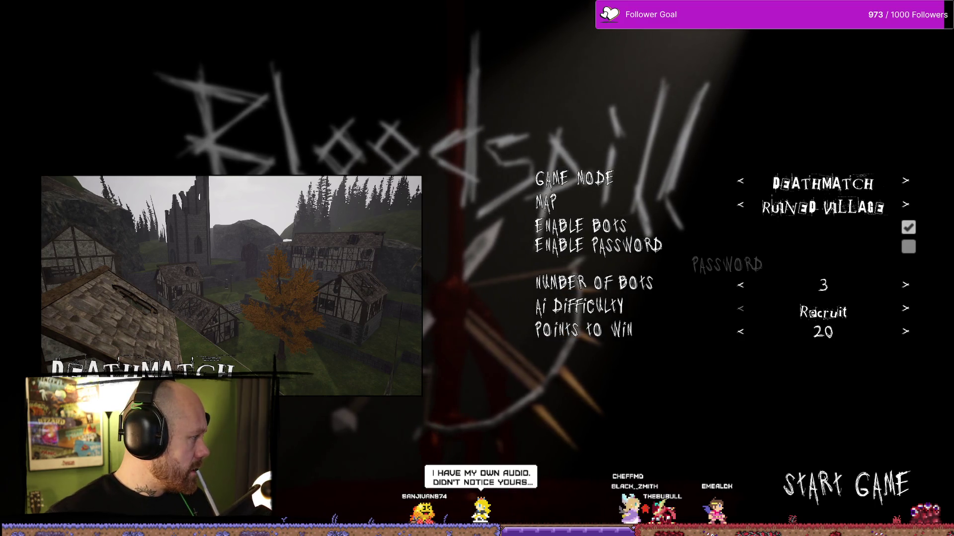
key("Escape")
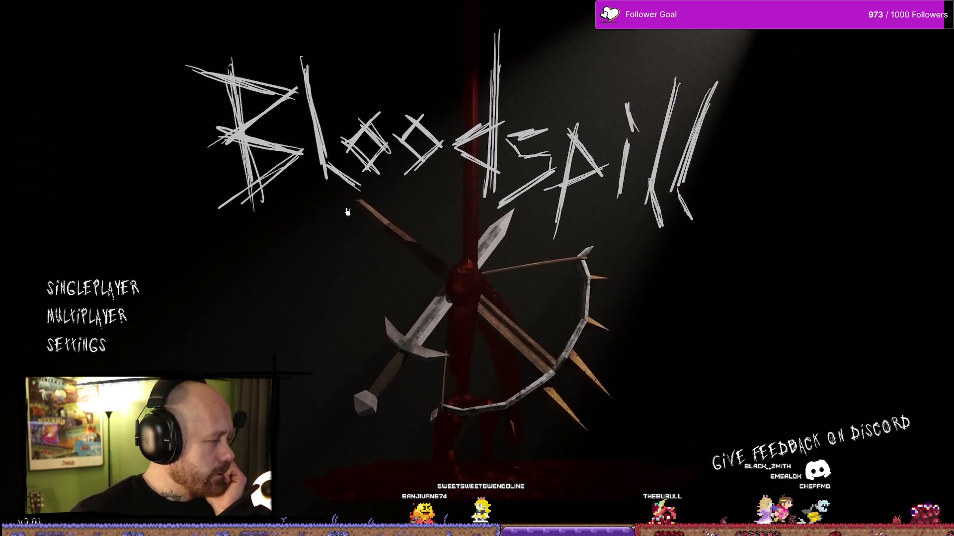
- Go to Multiplayer > Join Game and refresh the Server List until the 2/5-player server appears
left_click(87, 316)
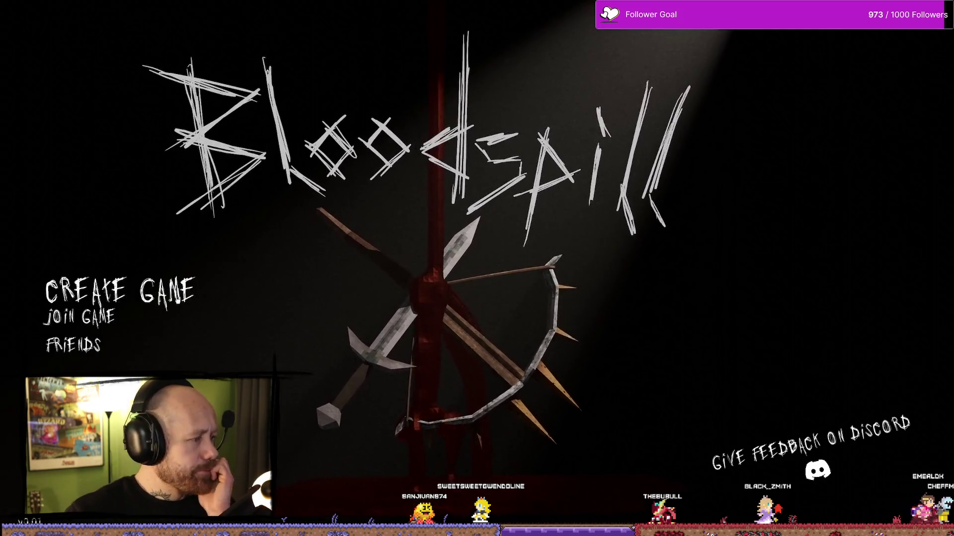
left_click(149, 318)
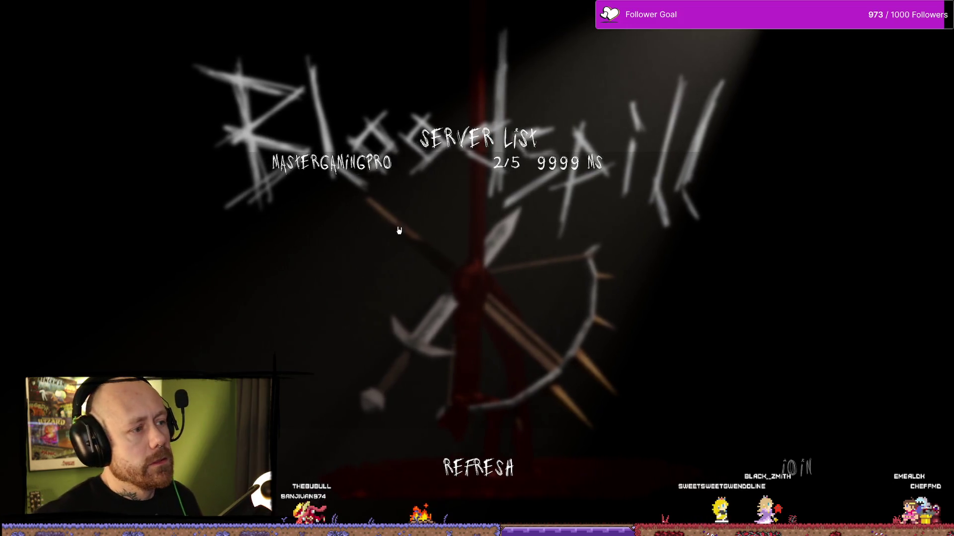
left_click(496, 469)
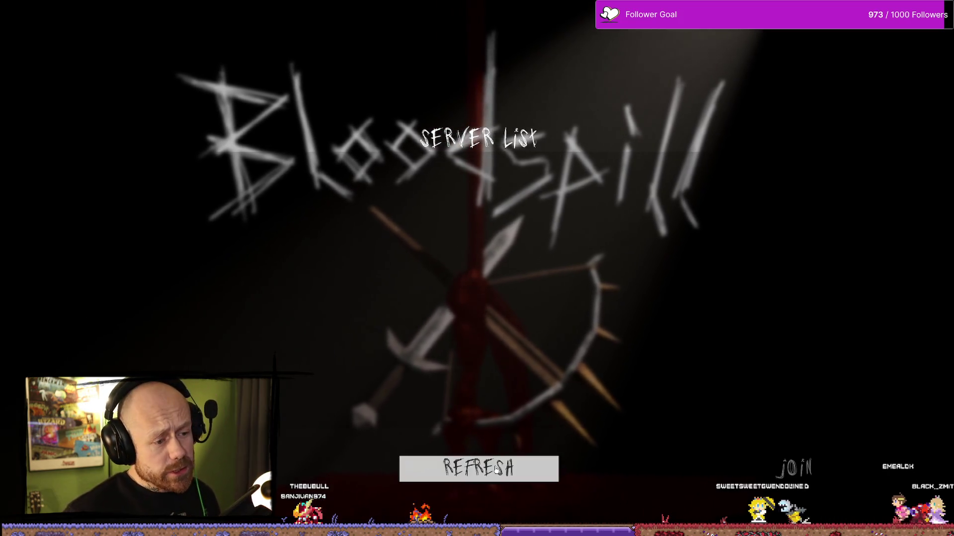
left_click(485, 468)
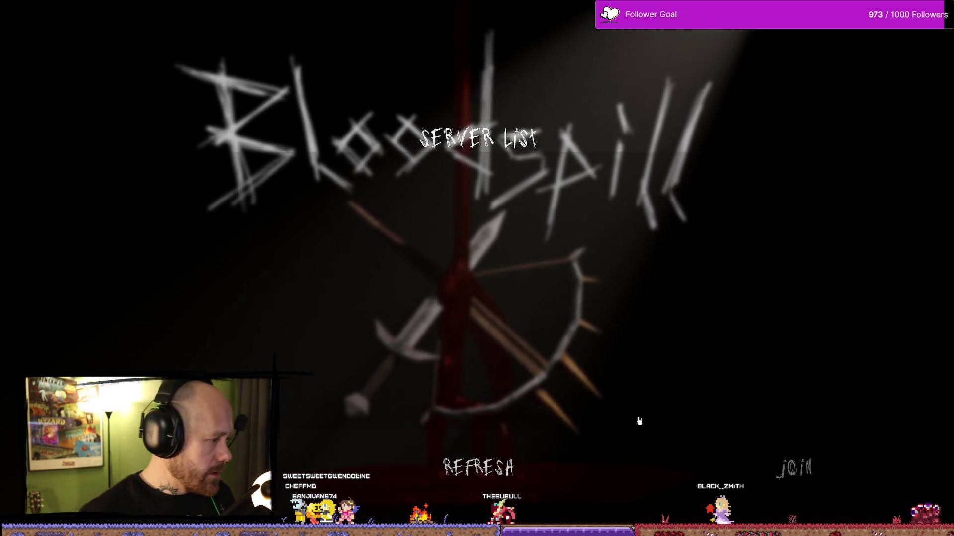
left_click(505, 467)
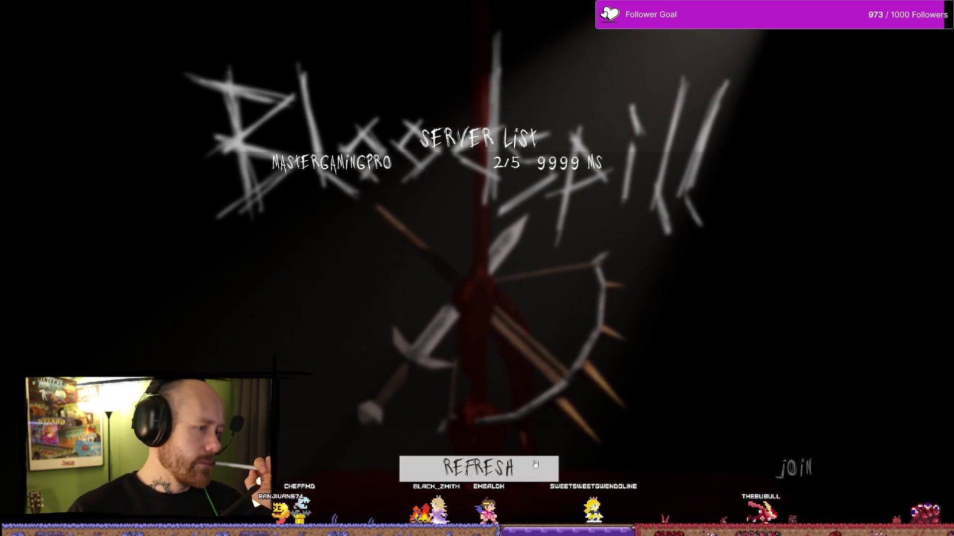
left_click(507, 477)
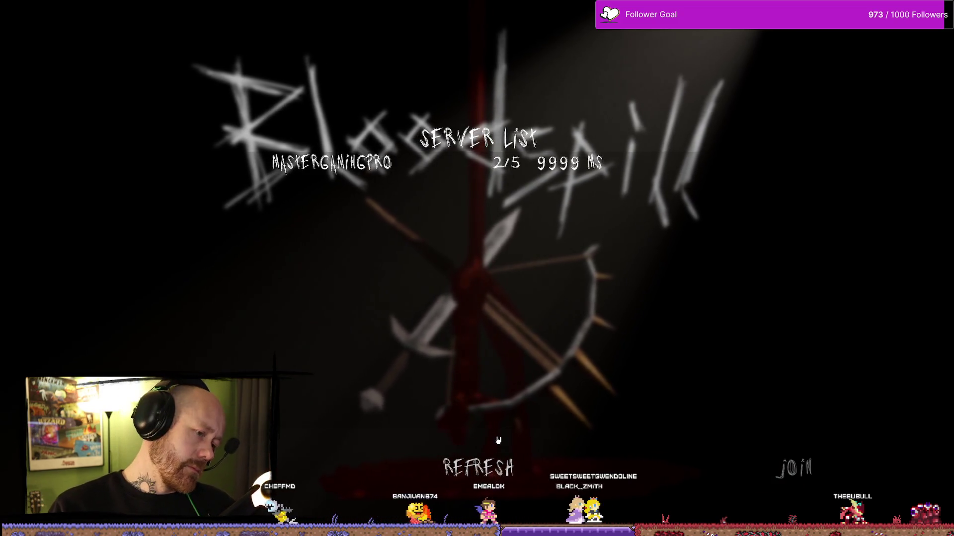
left_click(541, 472)
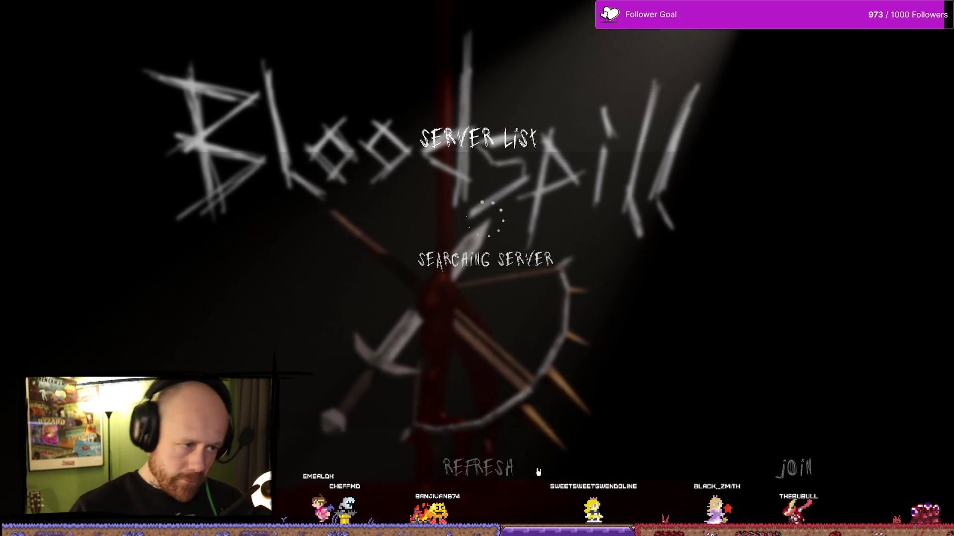
- Keep refreshing the Server List until a second 1/16-player host appears
left_click(538, 472)
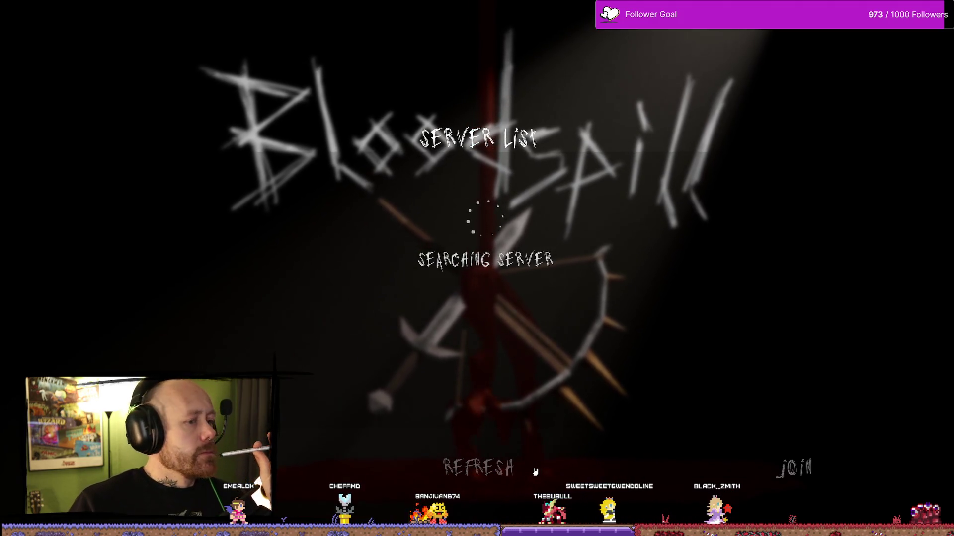
left_click(535, 472)
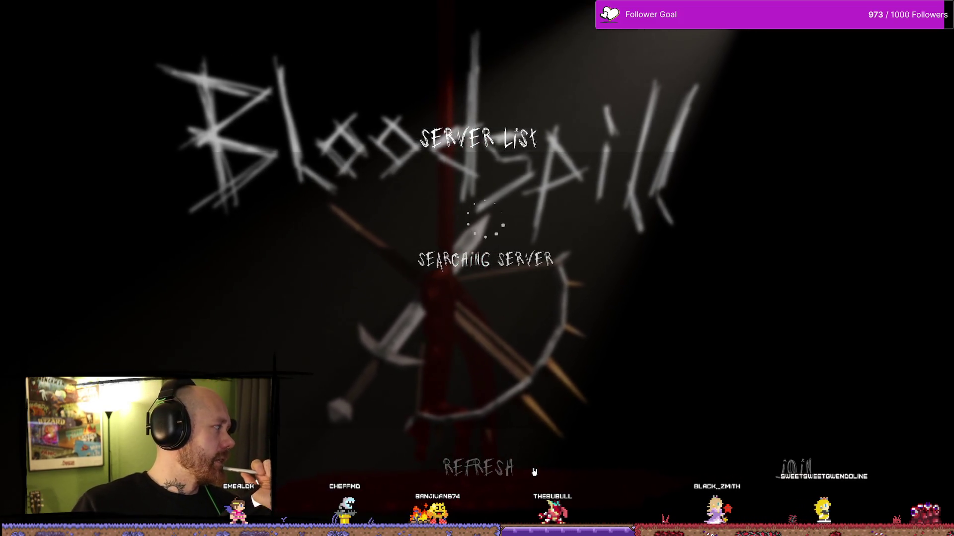
left_click(535, 472)
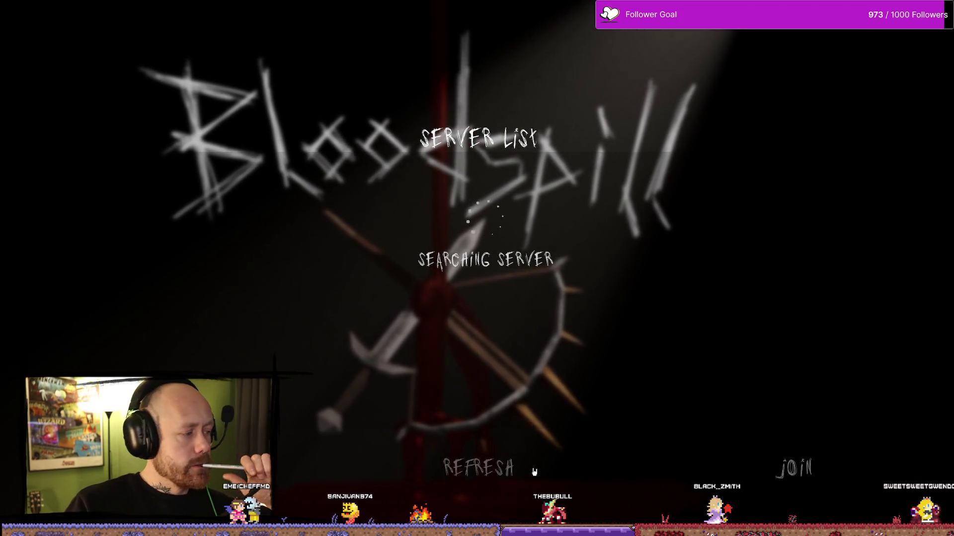
left_click(482, 467)
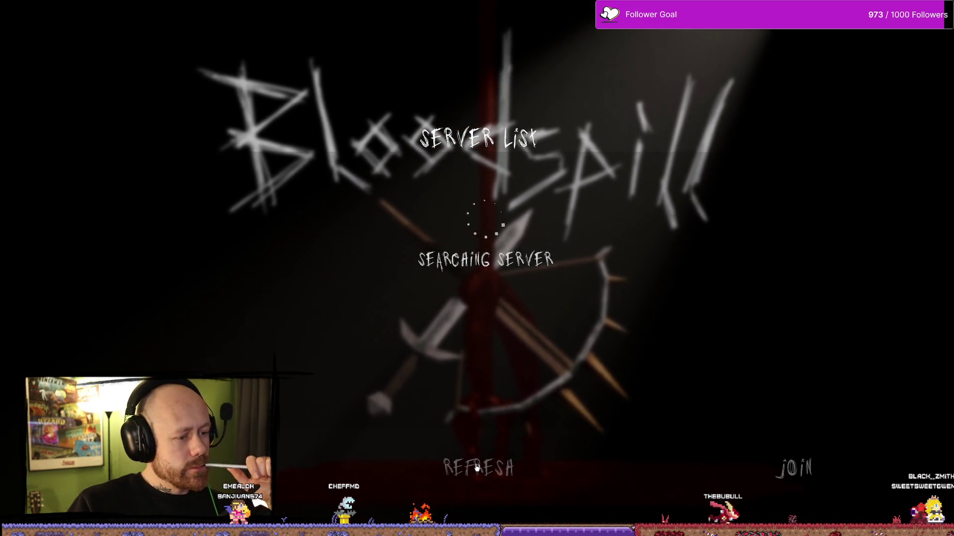
left_click(543, 472)
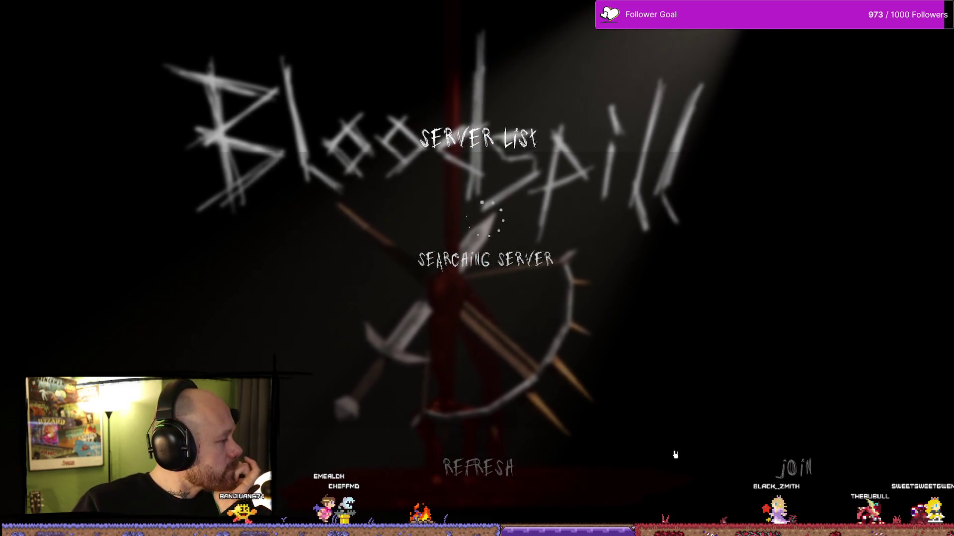
left_click(496, 468)
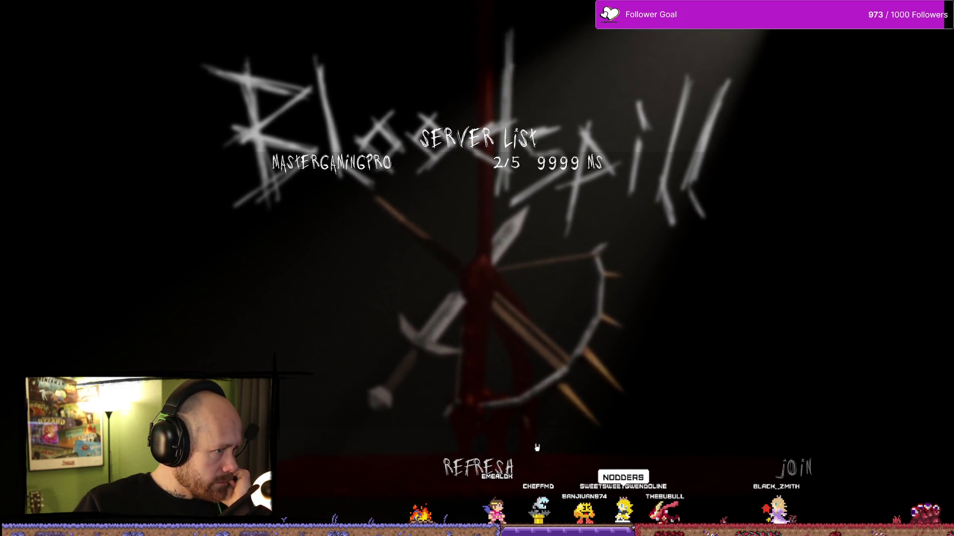
left_click(464, 459)
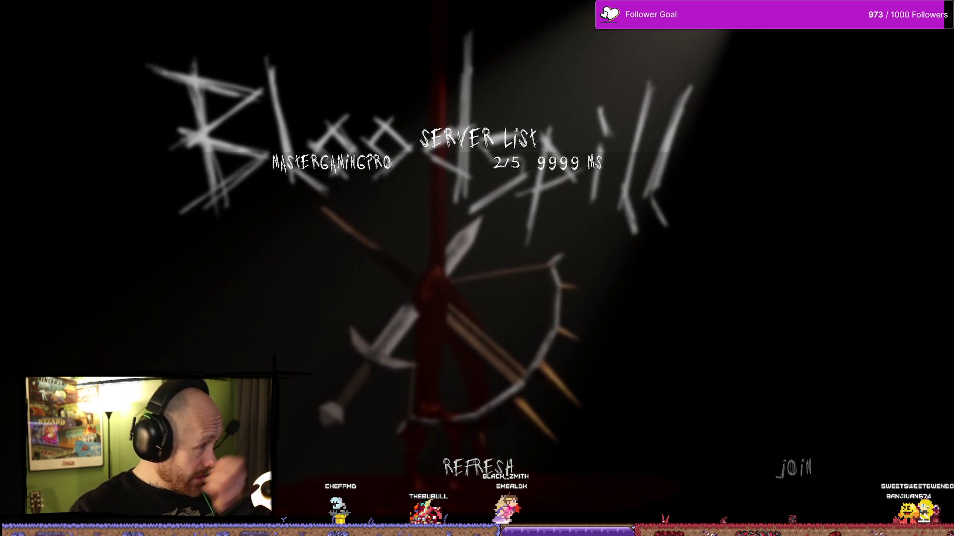
- Refresh the list once more and join the chosen server
key("alt+F4")
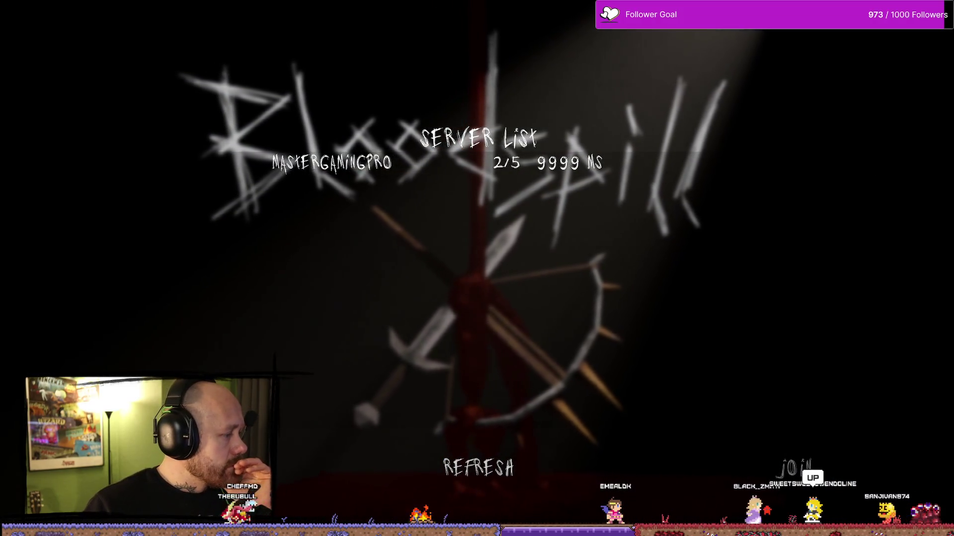
left_click(498, 467)
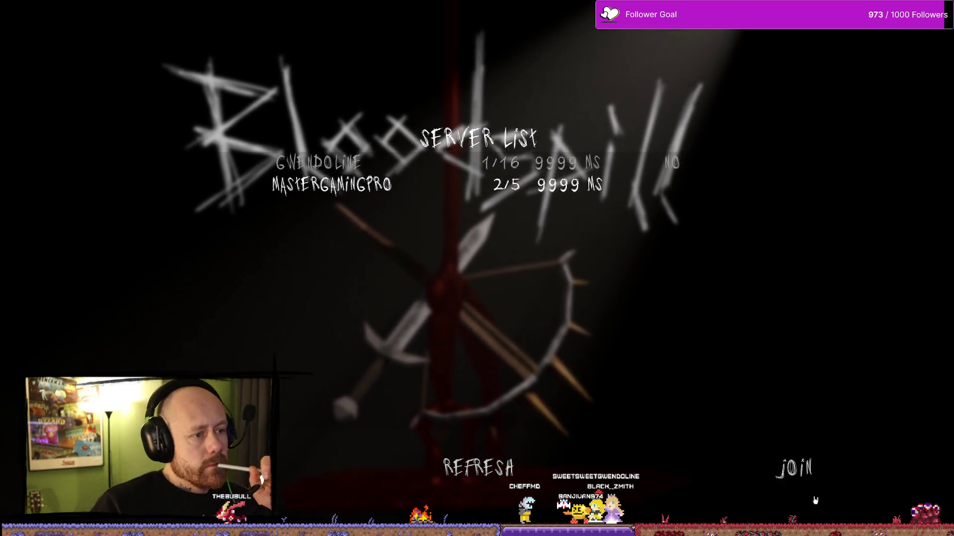
left_click(799, 481)
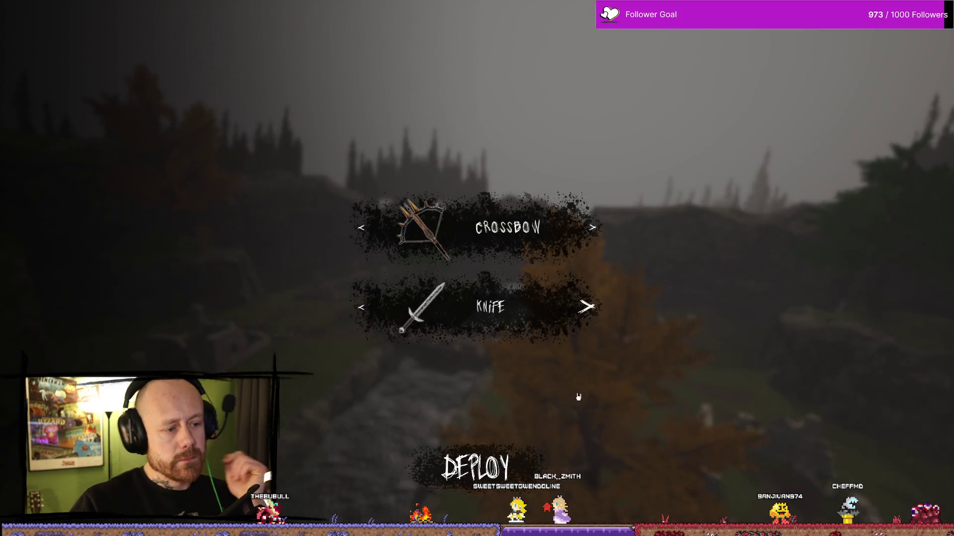
- Spawn into the Ruined Village match, then pause it to bring up the menu
left_click(476, 467)
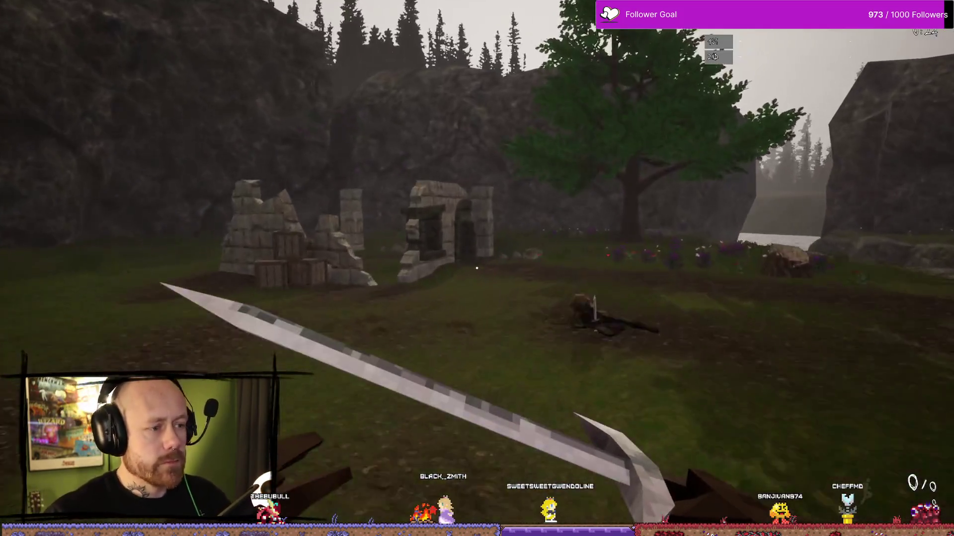
mouse_move(476, 268)
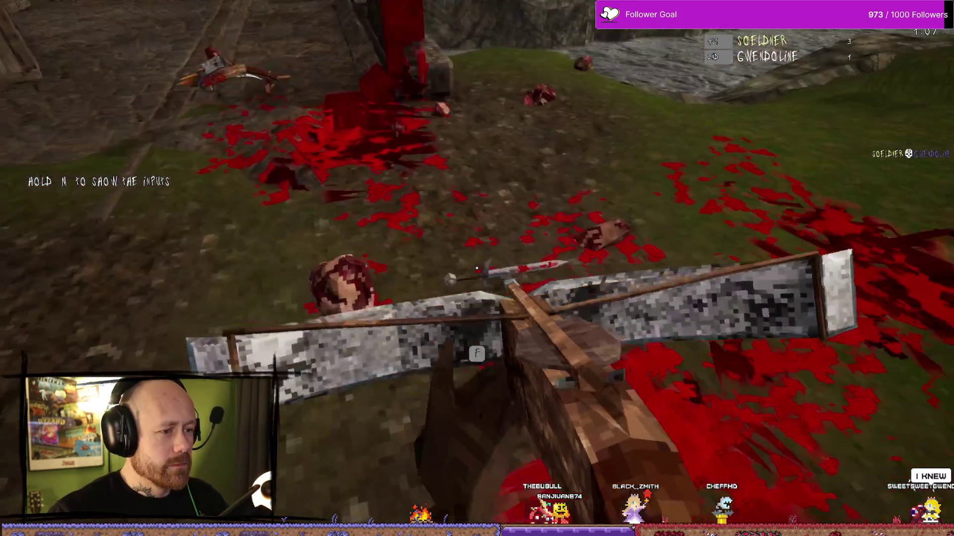
key("Escape")
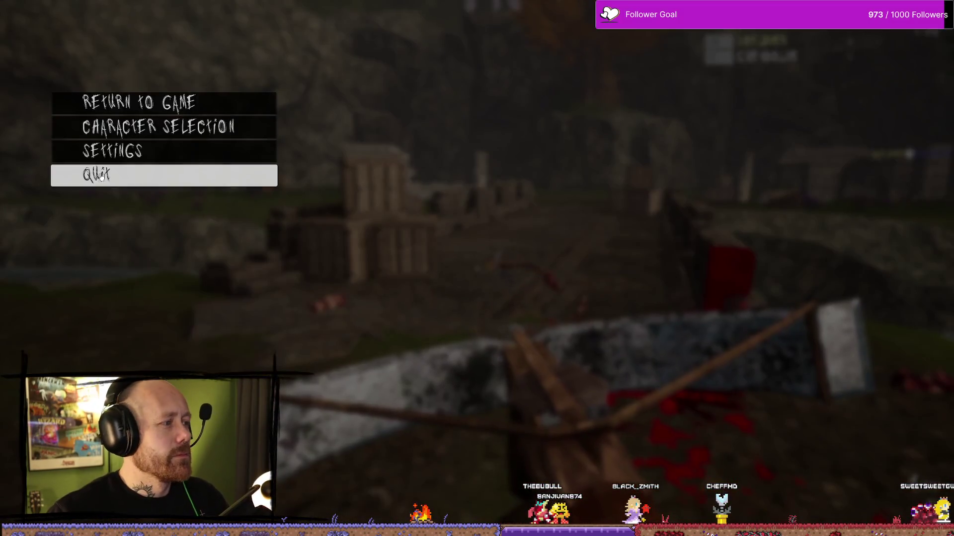
- Quit the match, close the game, and close the packaged-build folder
left_click(112, 179)
left_click(407, 289)
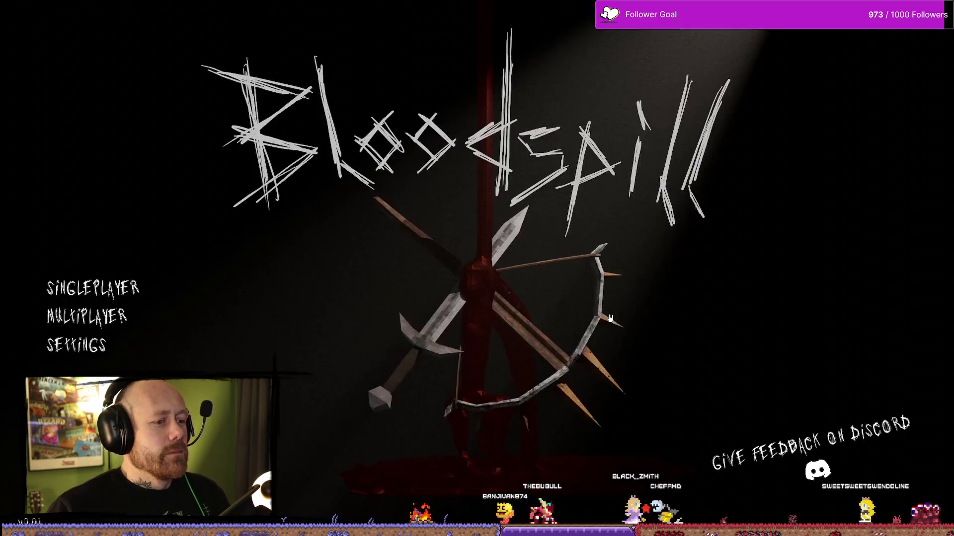
key("alt+F4")
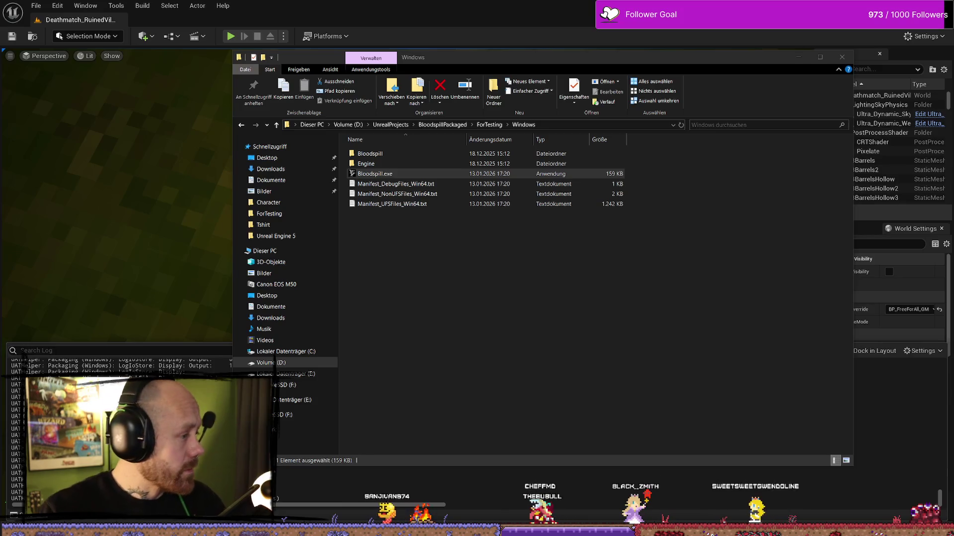
left_click(842, 57)
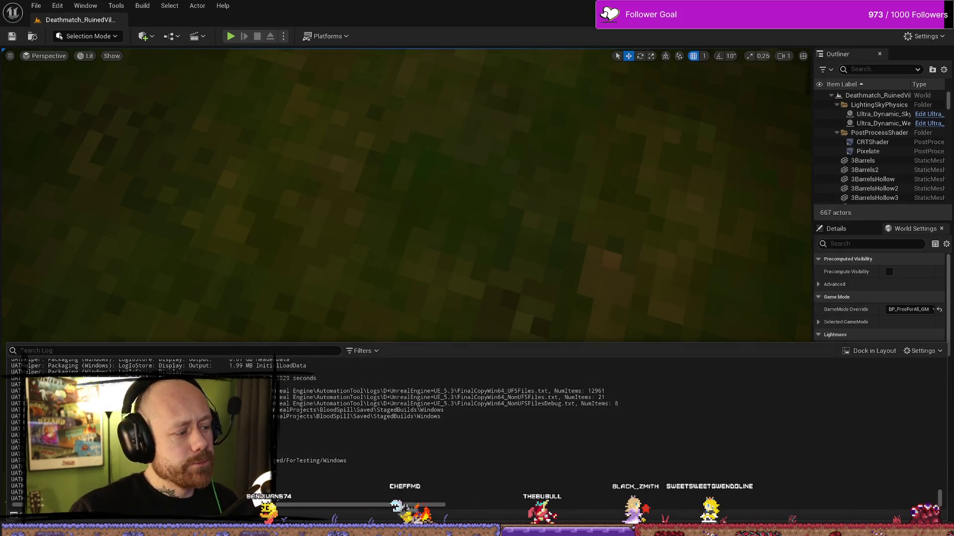
- Open BP_PlayerCharacter via a 'chara' search and delete the JustParried SET–Delay–SET nodes
key("ctrl+space")
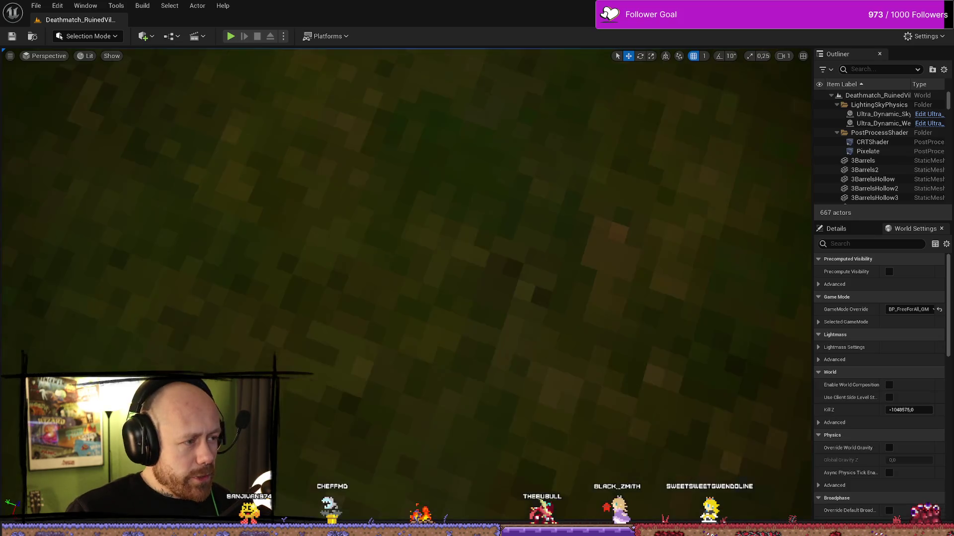
type("chara")
double_click(373, 351)
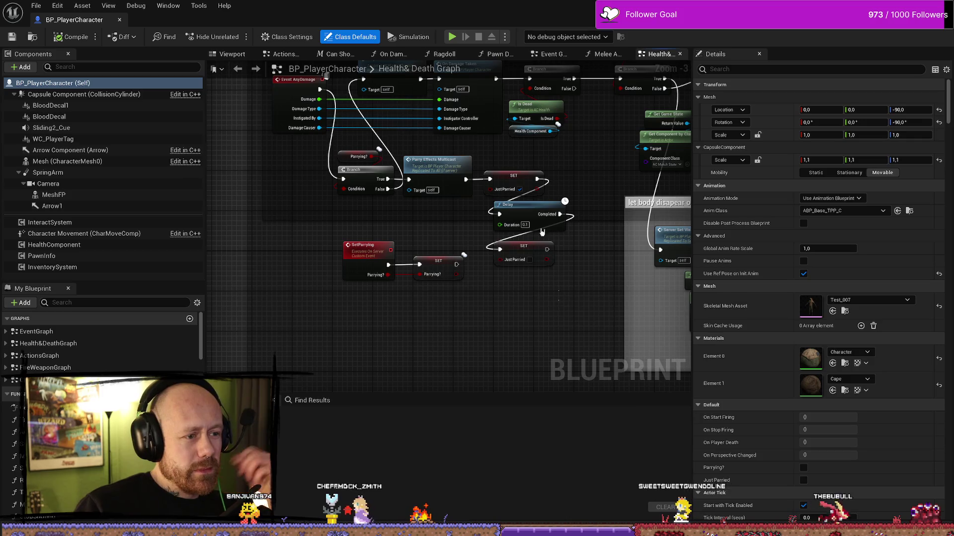
left_click_drag(566, 298, 497, 184)
key("Delete")
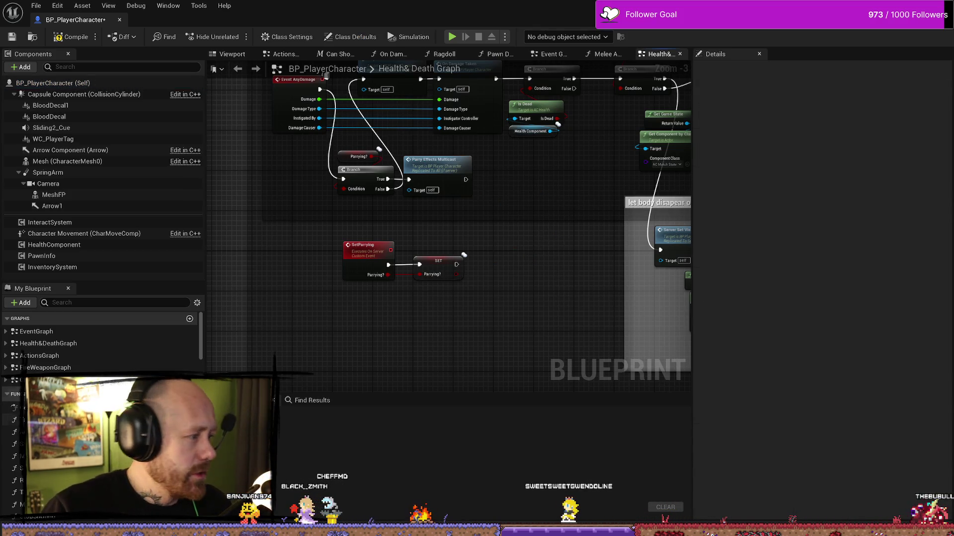
scroll(102, 348, "down", 3)
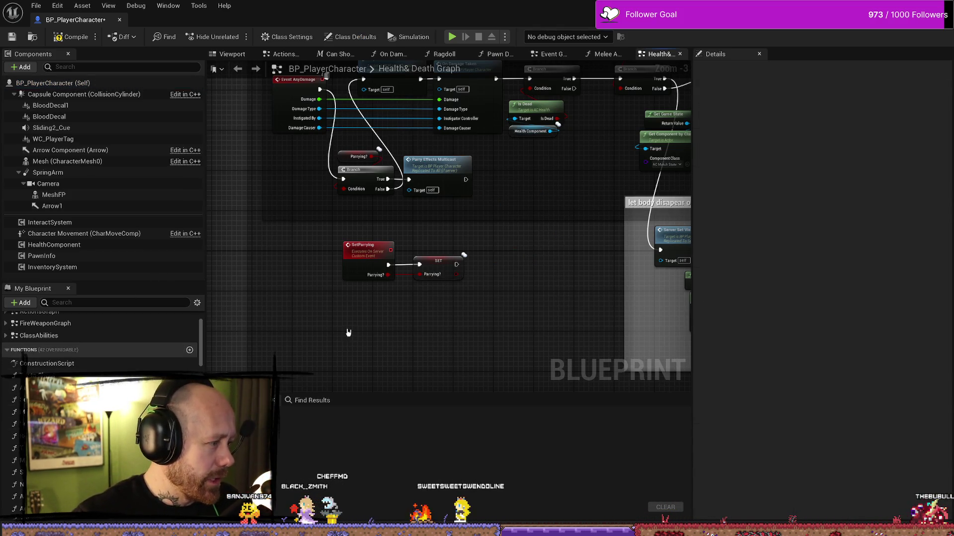
scroll(100, 343, "down", 5)
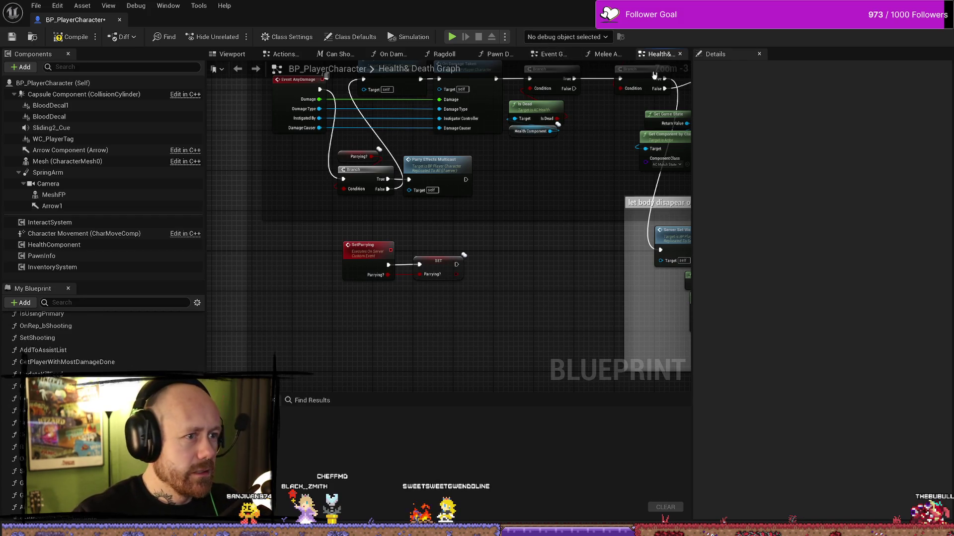
- In Melee Attack, delete the Branch and Just Parried nodes and wire Server Apply Melee Damage into Server Play Impact Effects
left_click(618, 54)
left_click(394, 224)
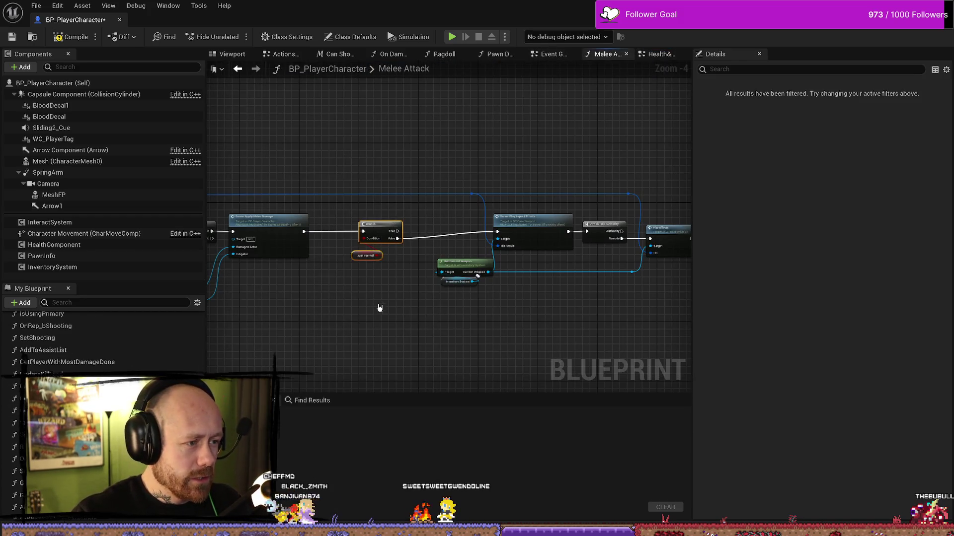
key("Delete")
mouse_move(309, 278)
left_mouse_down()
mouse_move(383, 287)
mouse_move(502, 278)
left_mouse_up()
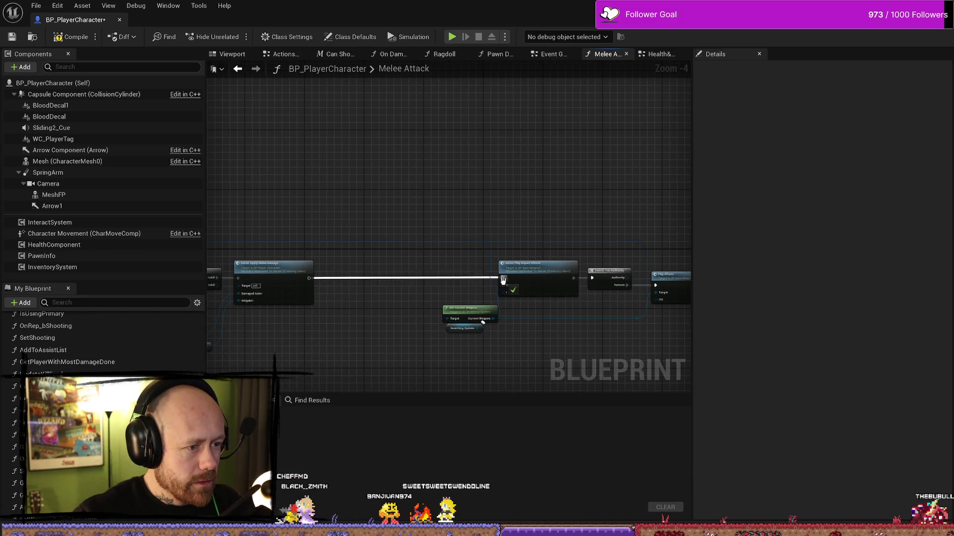
- Save the Blueprint and select the impact-effects nodes
left_click_drag(430, 388, 511, 364)
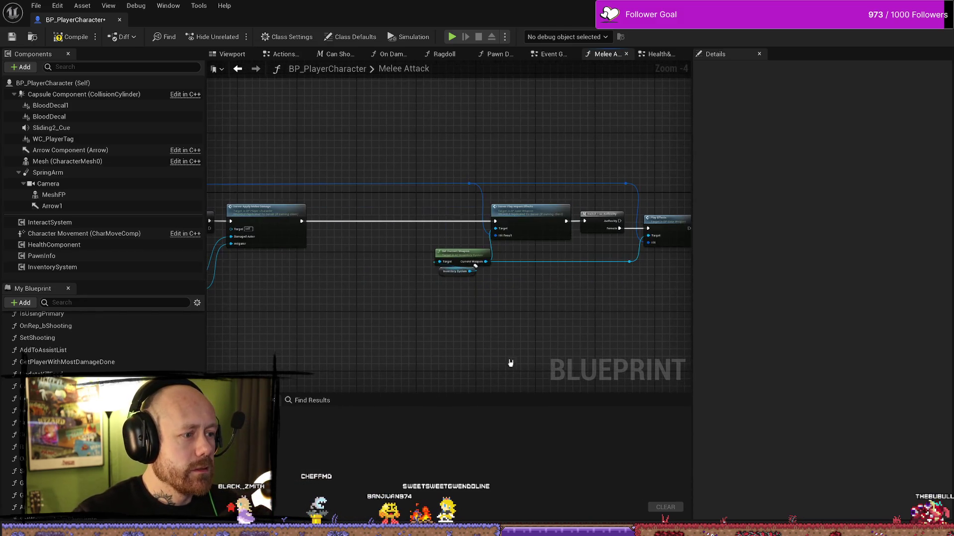
left_click_drag(369, 269, 404, 287)
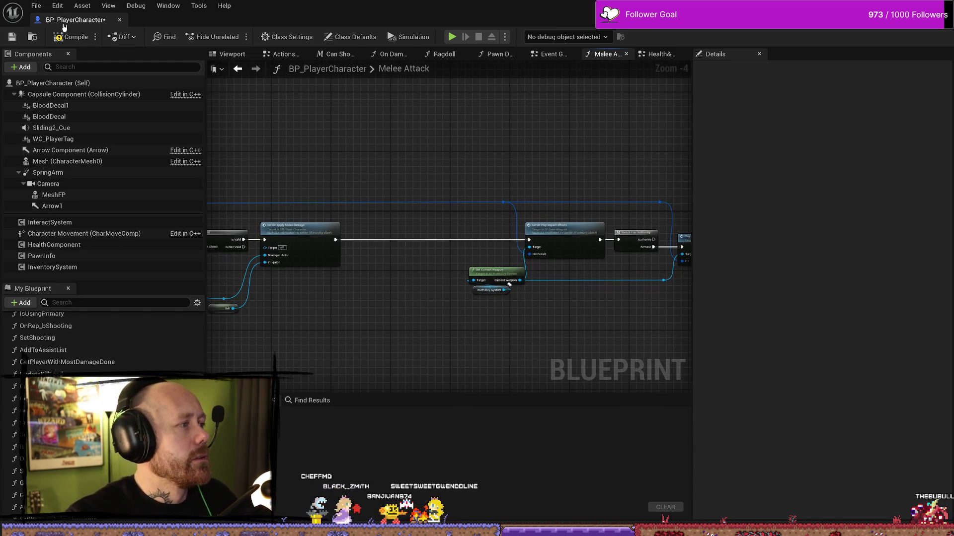
key("ctrl+s")
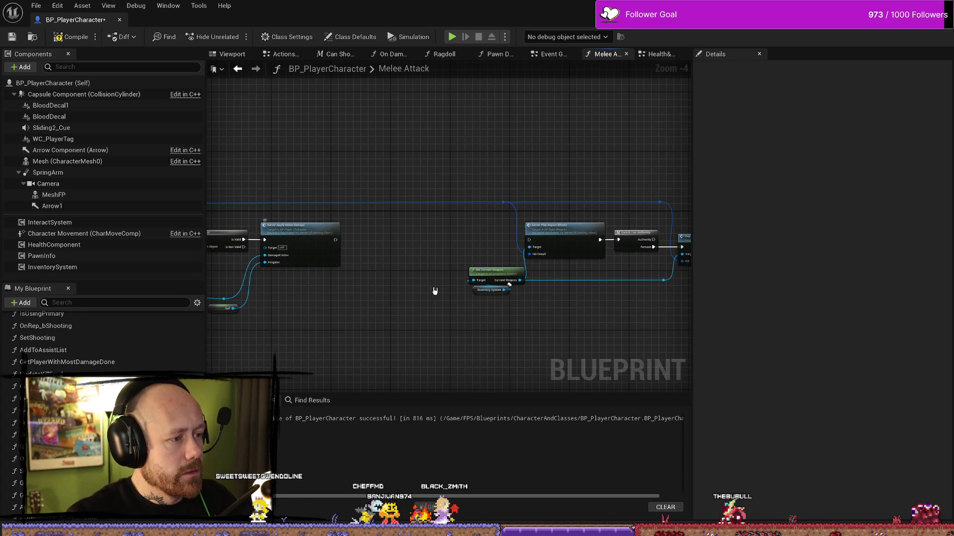
left_click_drag(413, 279, 352, 230)
mouse_move(393, 142)
left_mouse_down()
mouse_move(686, 310)
mouse_move(665, 297)
left_mouse_up()
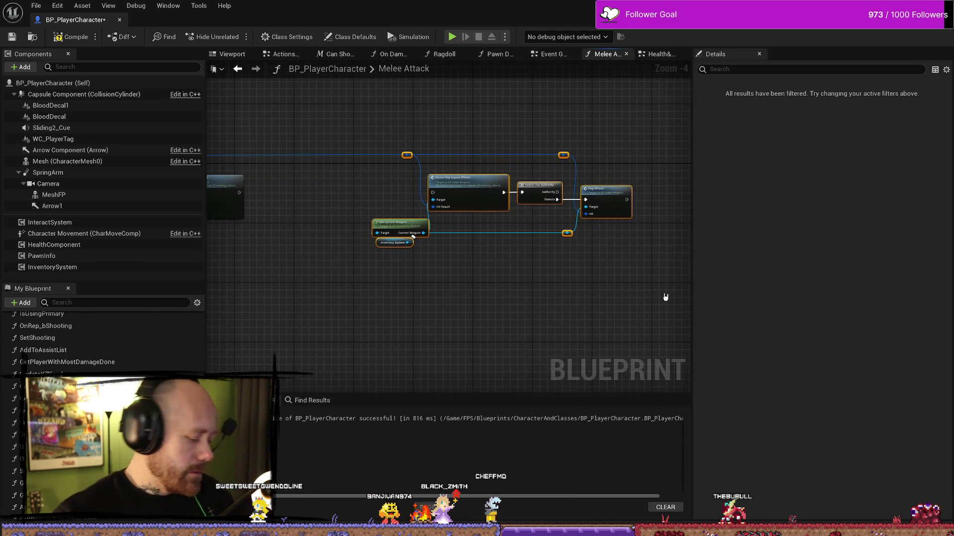
- Wrap the selected impact-effect nodes in a comment titled 'testing to trigger this in dmg taken'
key("c")
type("testing to trigger this in d")
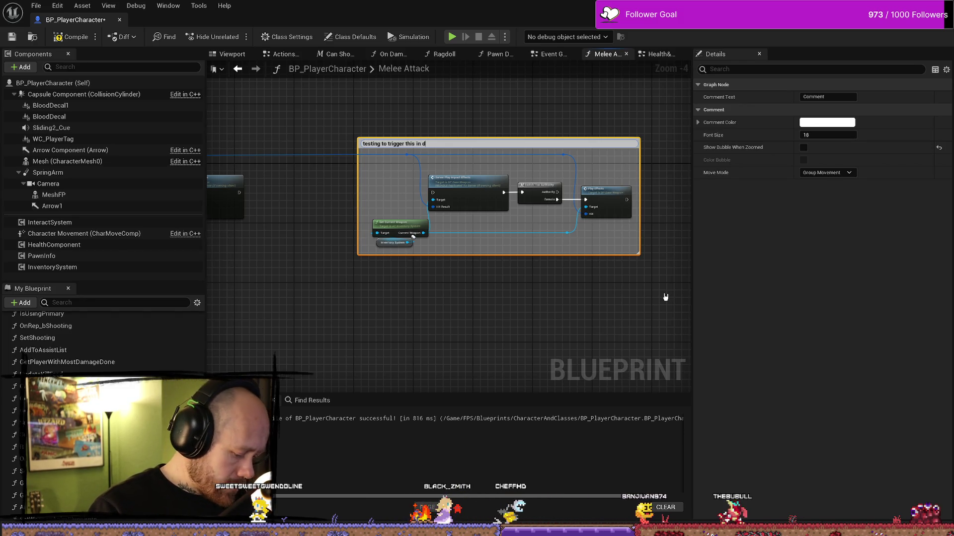
type("mg taken")
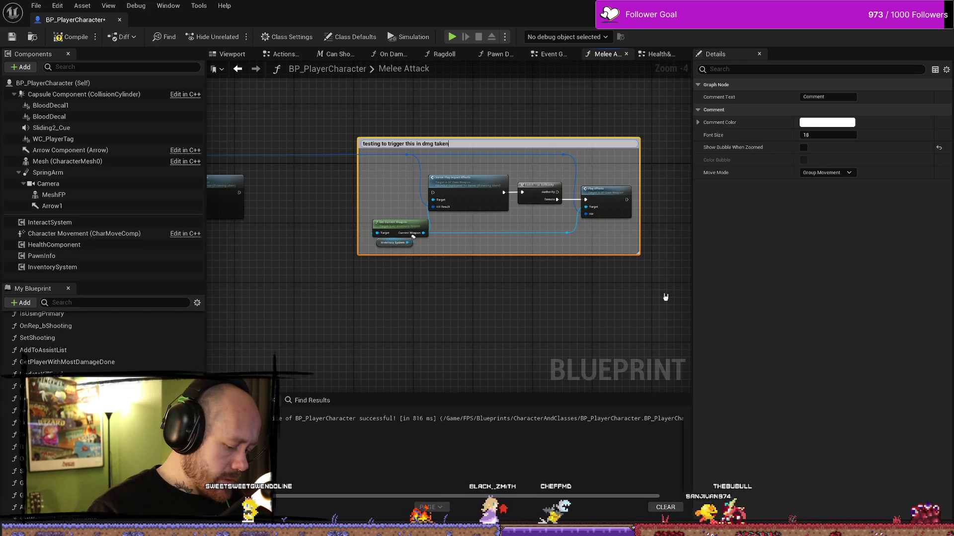
key("Return")
left_click(624, 324)
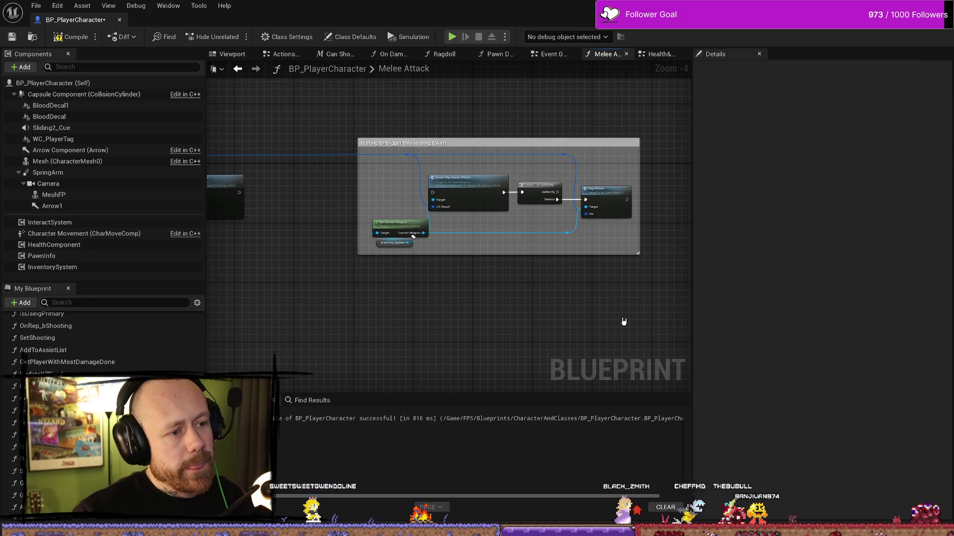
left_click_drag(611, 239, 393, 170)
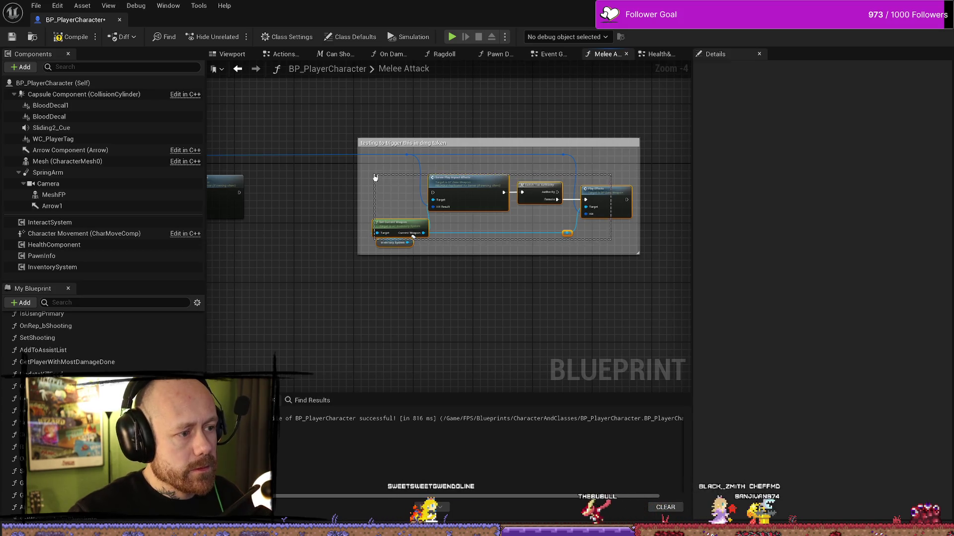
left_click(533, 323)
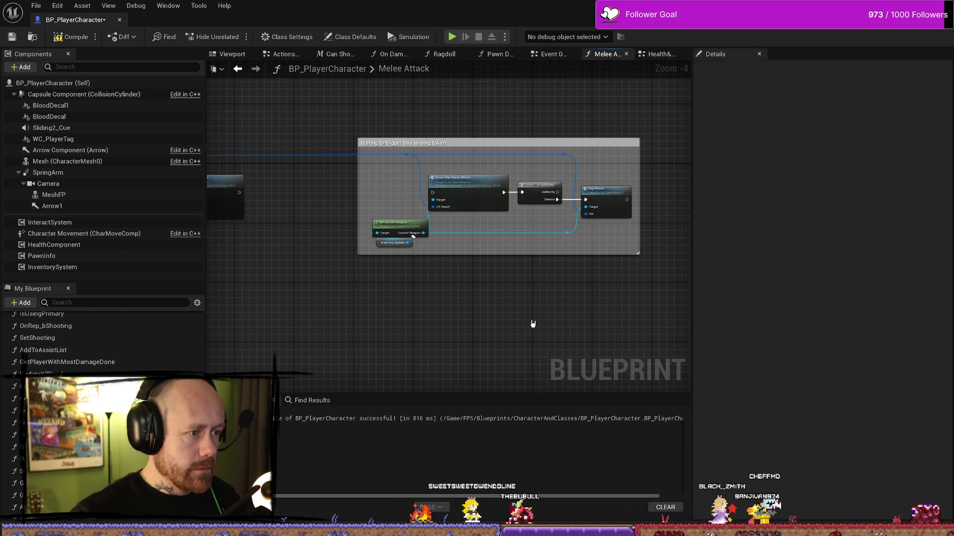
- Delete the JustParried variable and return to the Health & Death graph
scroll(134, 348, "down", 10)
left_click(15, 448)
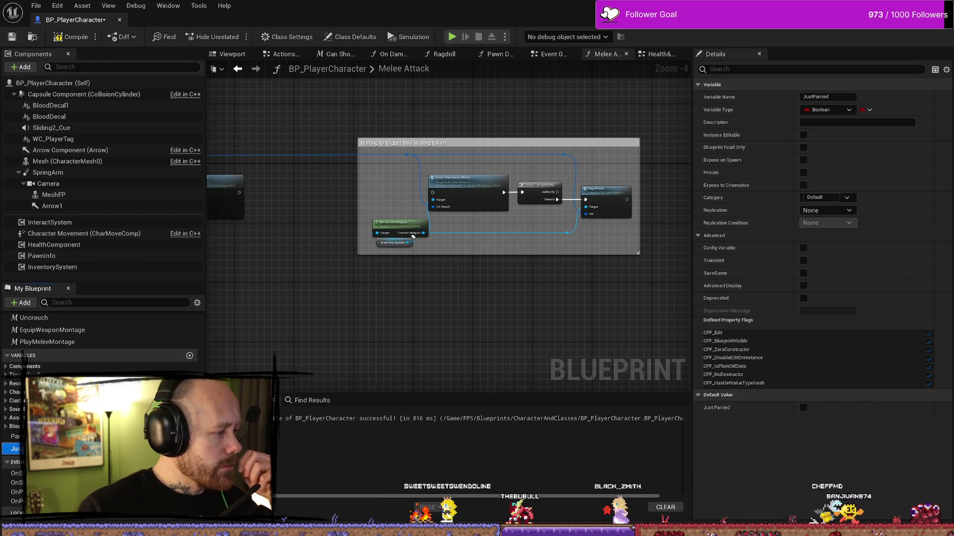
key("Delete")
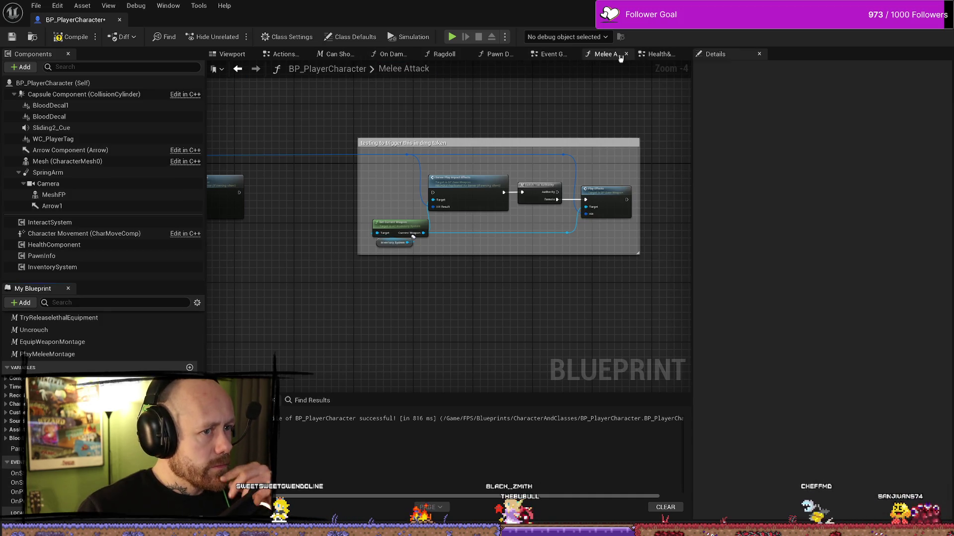
left_click_drag(660, 54, 551, 53)
- Move the loose node group, widen the HEALTH SYSTEM and AnyDamage comments leftward, and shift Event AnyDamage left
scroll(514, 203, "down", 3)
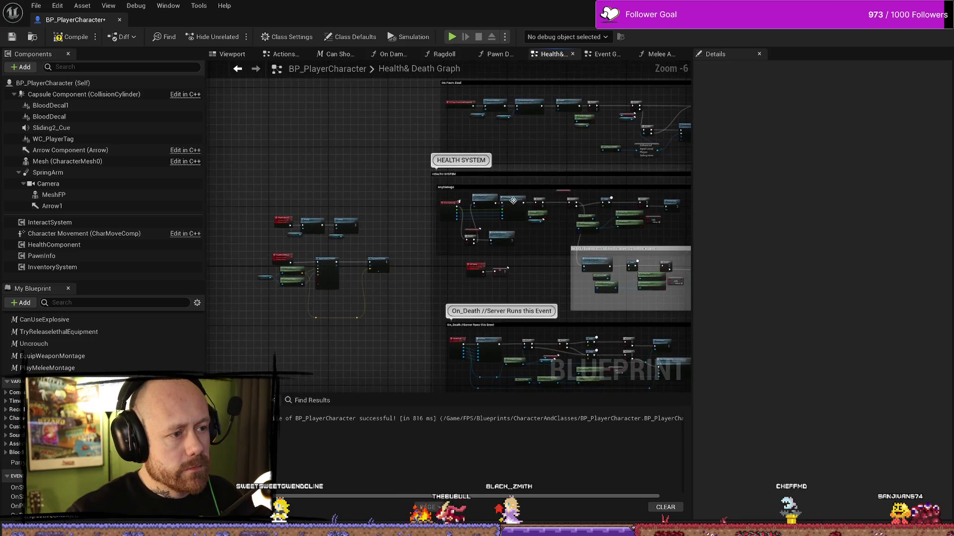
scroll(514, 204, "up", 2)
scroll(497, 199, "down", 3)
left_click_drag(427, 157, 273, 311)
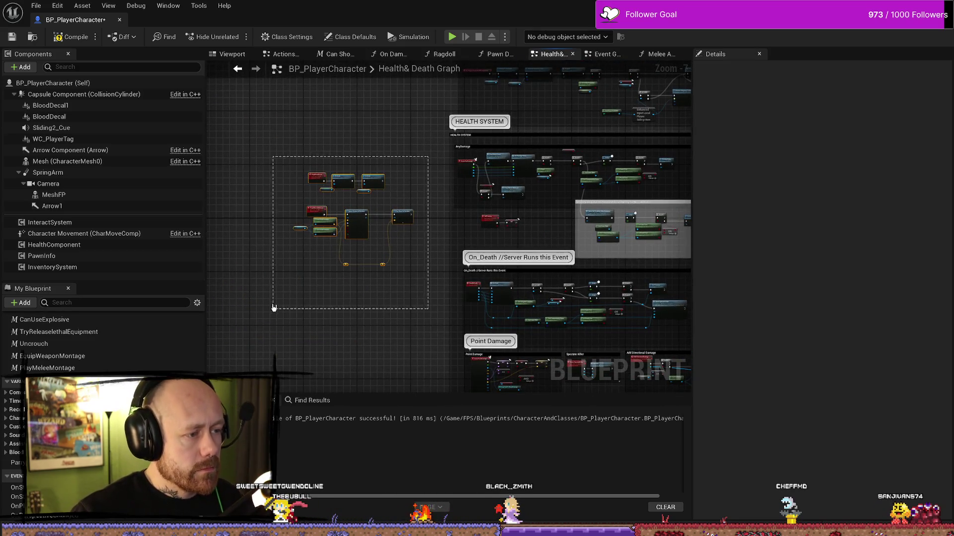
mouse_move(356, 223)
left_mouse_down()
mouse_move(292, 276)
mouse_move(325, 280)
left_mouse_up()
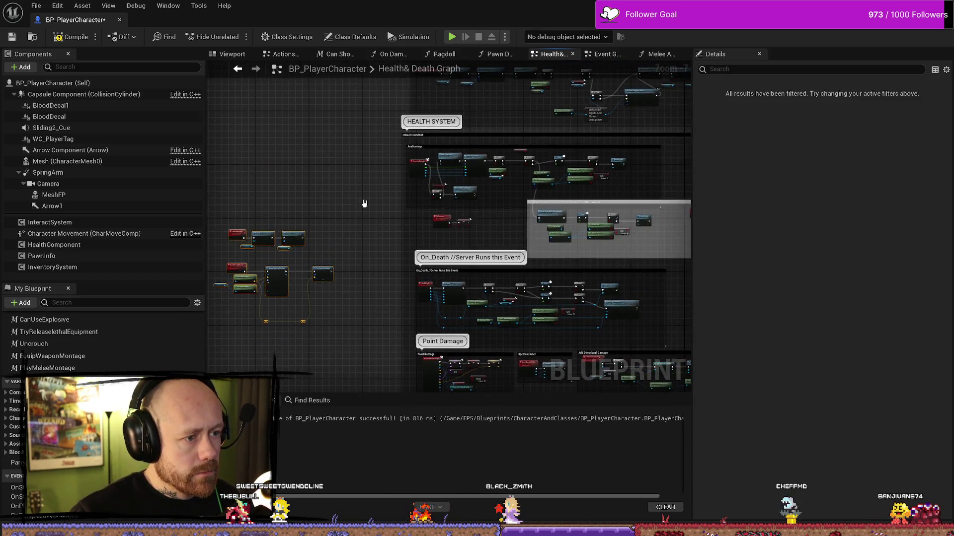
scroll(363, 203, "up", 2)
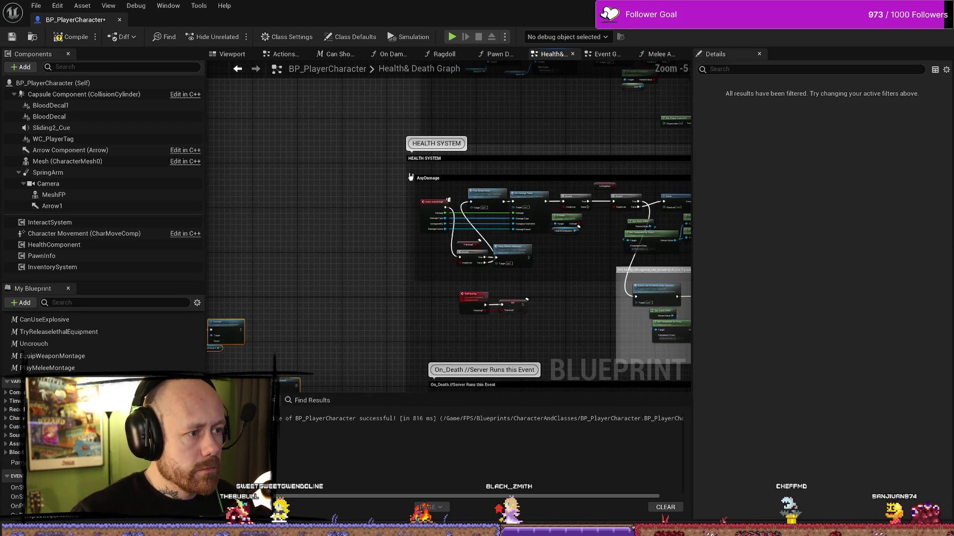
left_click_drag(395, 174, 304, 173)
left_click_drag(415, 194, 311, 194)
left_click_drag(431, 205, 330, 200)
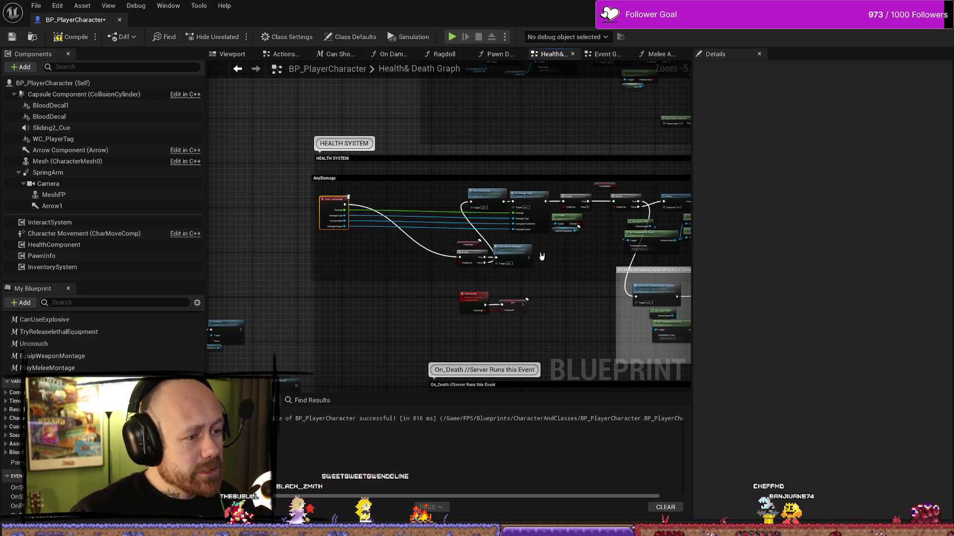
left_click(541, 257)
- Pull Event AnyDamage, Branch and Parry Effects Multicast further left, then switch to the Event Graph
mouse_move(554, 270)
left_mouse_down()
mouse_move(477, 245)
mouse_move(416, 181)
left_mouse_up()
scroll(427, 266, "up", 3)
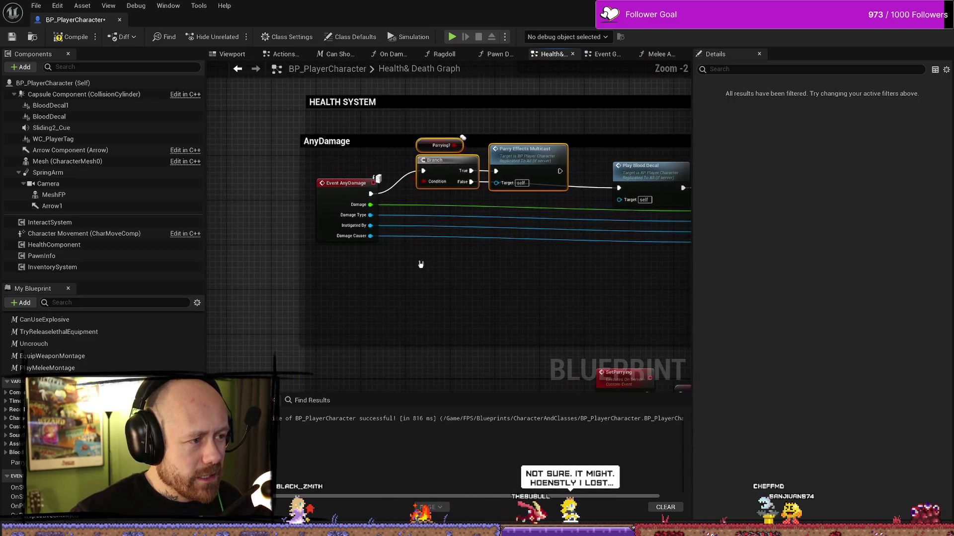
left_click(338, 187)
scroll(412, 259, "down", 1)
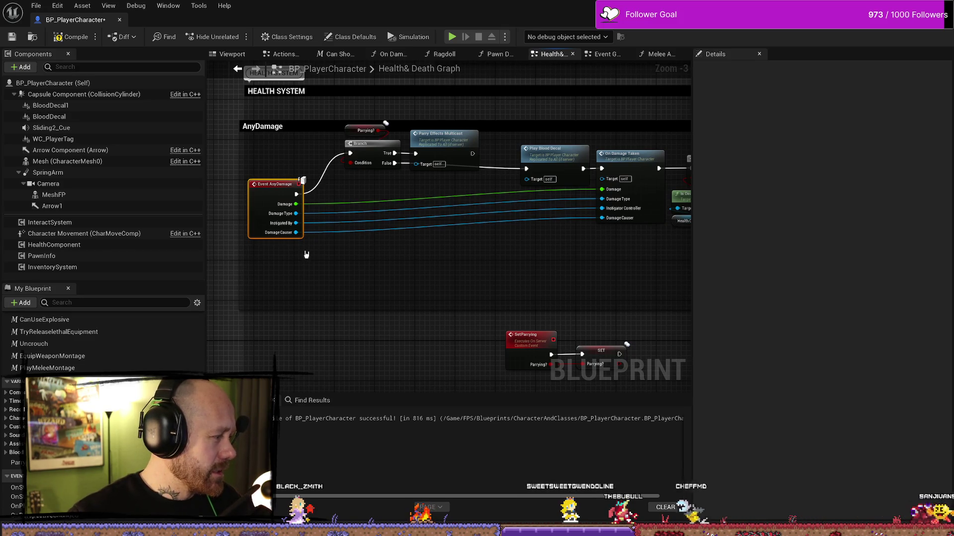
scroll(327, 260, "down", 1)
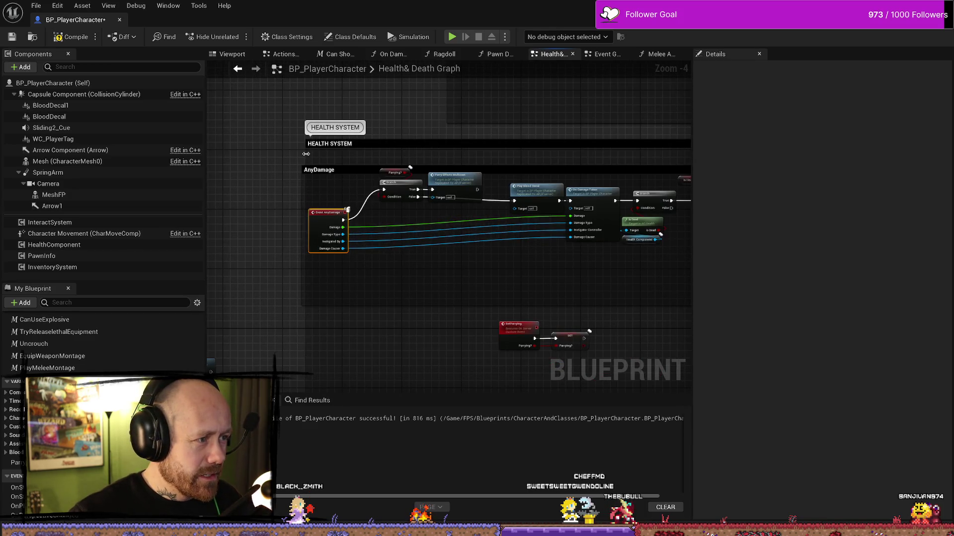
left_click_drag(306, 154, 265, 158)
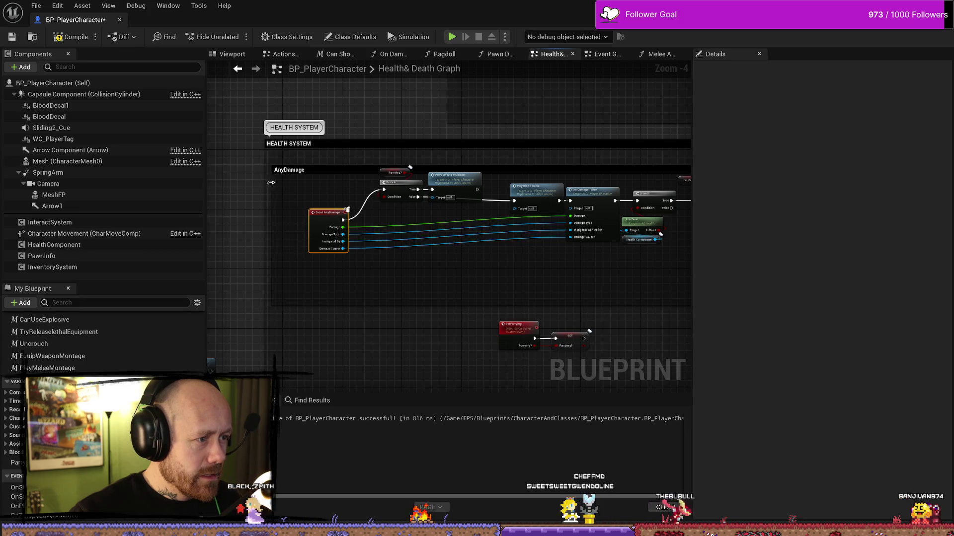
left_click_drag(325, 218, 285, 211)
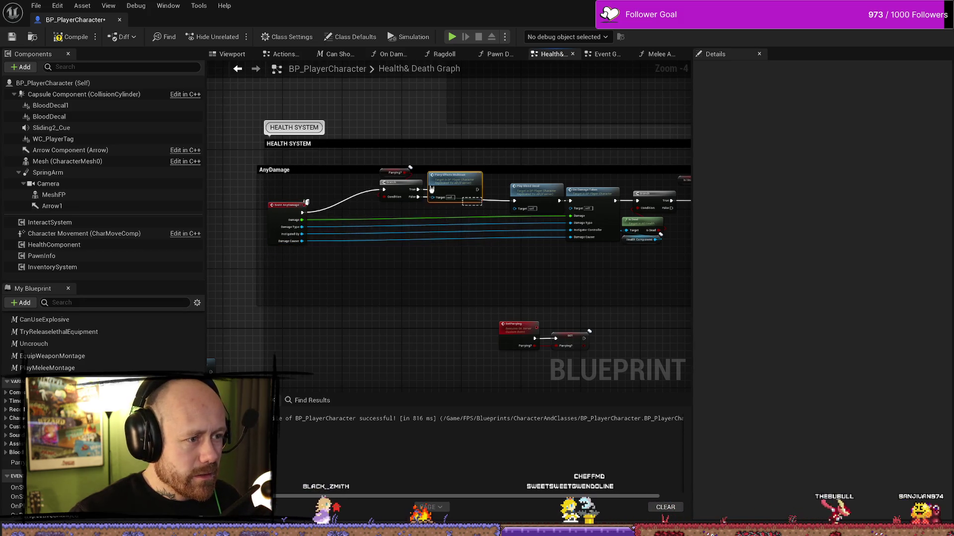
mouse_move(446, 193)
left_mouse_down()
mouse_move(390, 200)
mouse_move(340, 186)
left_mouse_up()
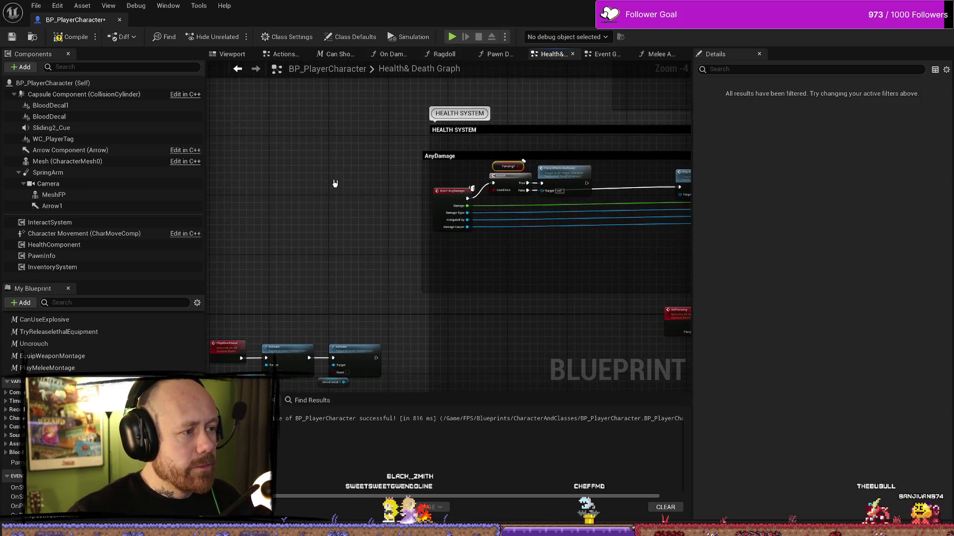
left_click(328, 180)
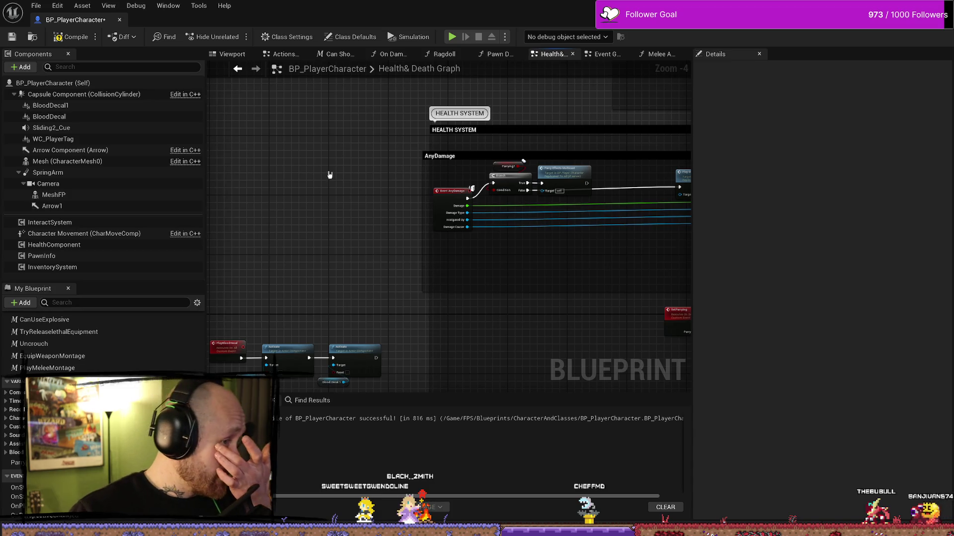
scroll(329, 175, "down", 6)
scroll(335, 186, "up", 2)
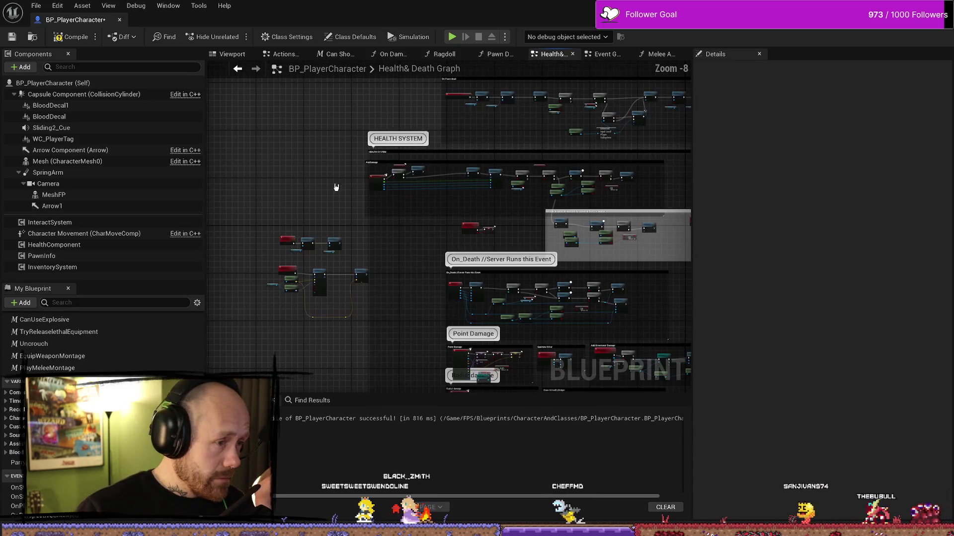
left_click(603, 54)
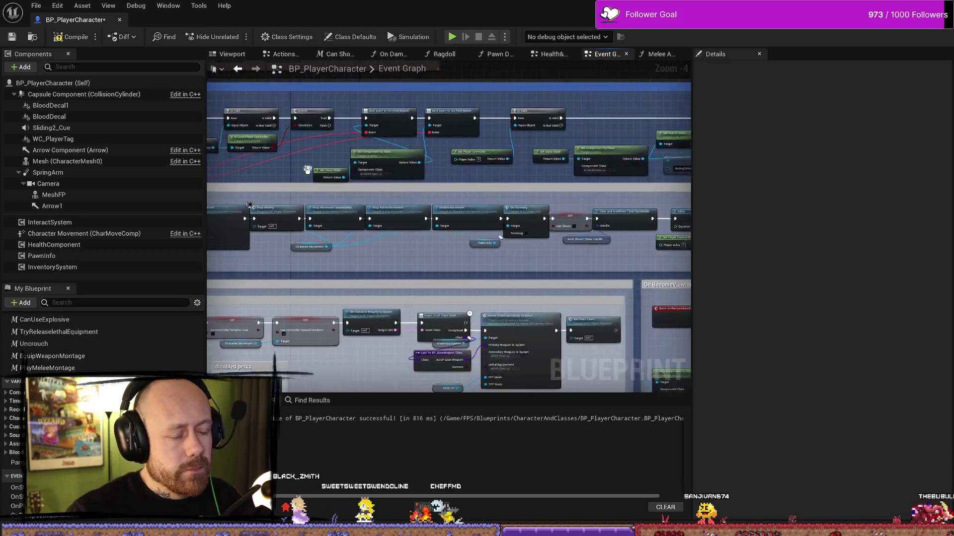
- Select the impact-effects nodes in Melee Attack and return to the Health & Death graph
left_click(650, 56)
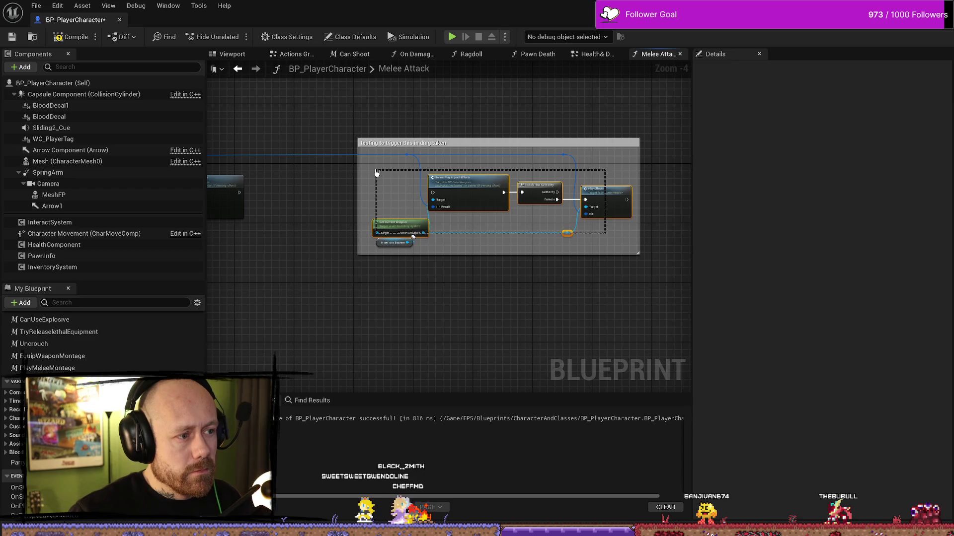
left_click_drag(376, 173, 378, 174)
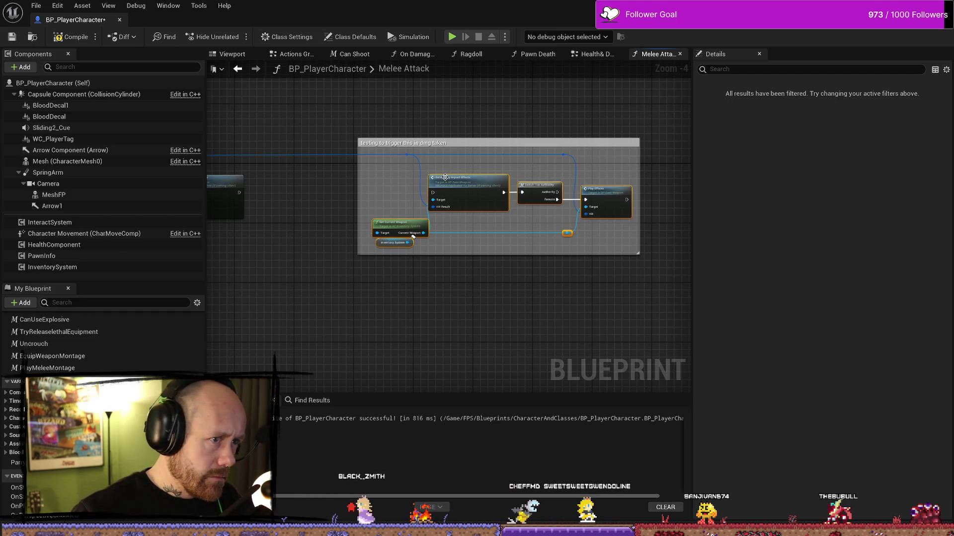
left_click(592, 56)
scroll(389, 162, "up", 3)
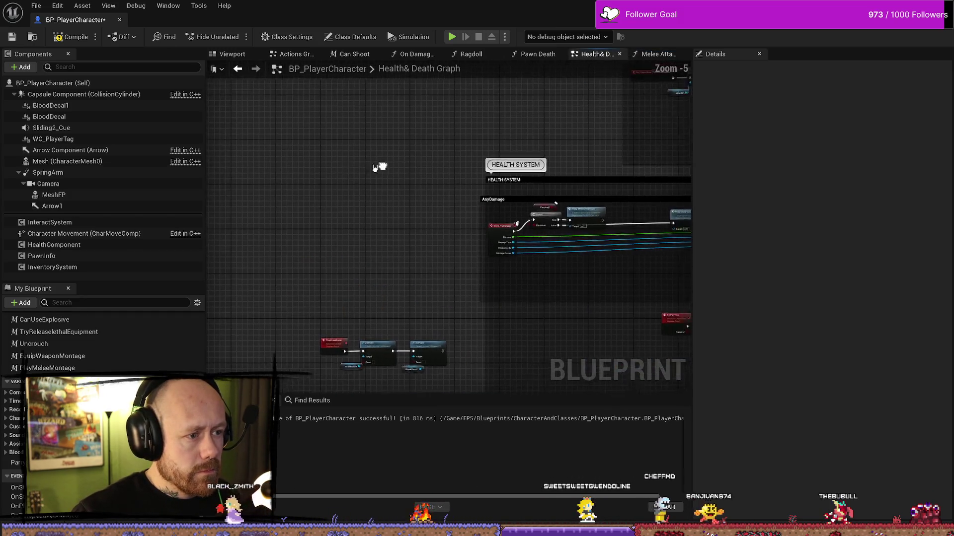
scroll(373, 158, "up", 3)
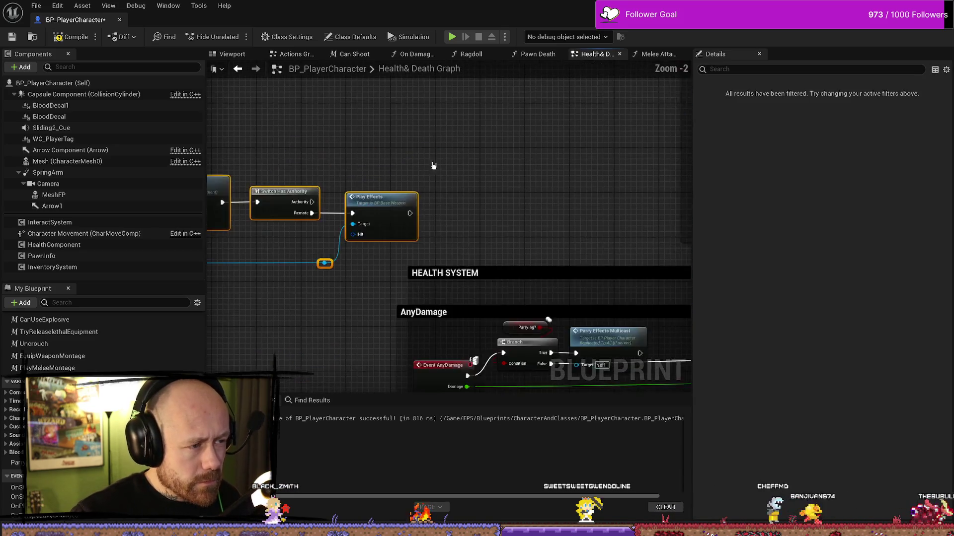
scroll(449, 272, "down", 2)
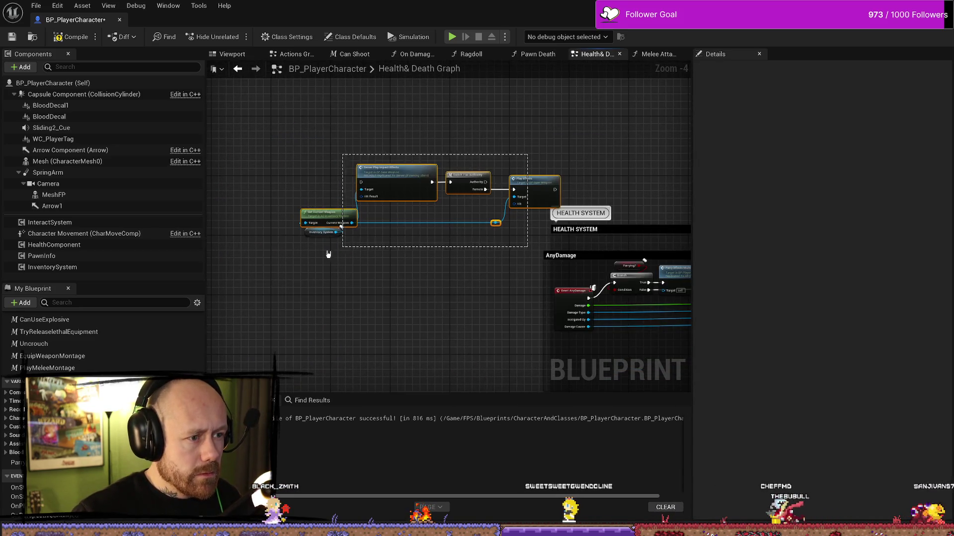
- Wrap the selected nodes in a 'trigger melee Blood Effect' comment and move it right
key("c")
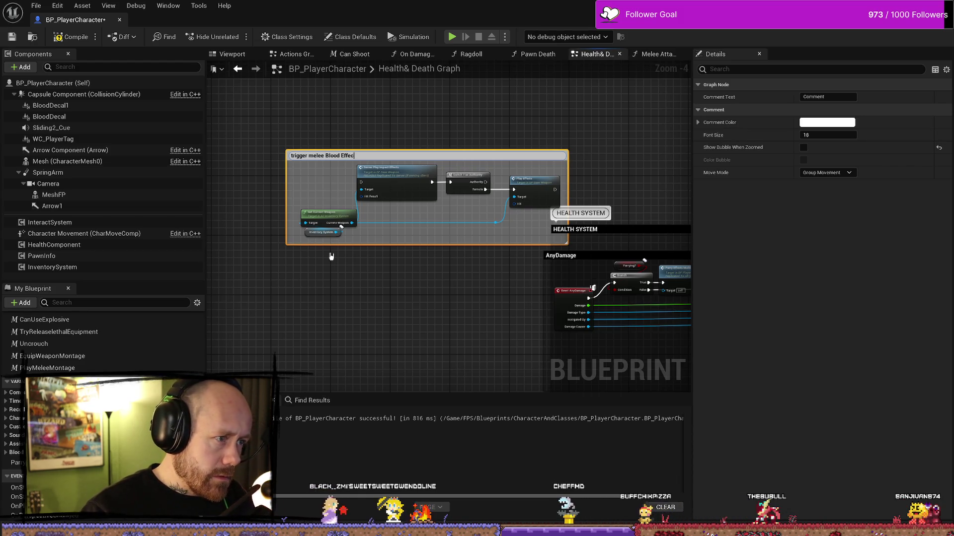
type("t")
key("Return")
scroll(449, 230, "up", 2)
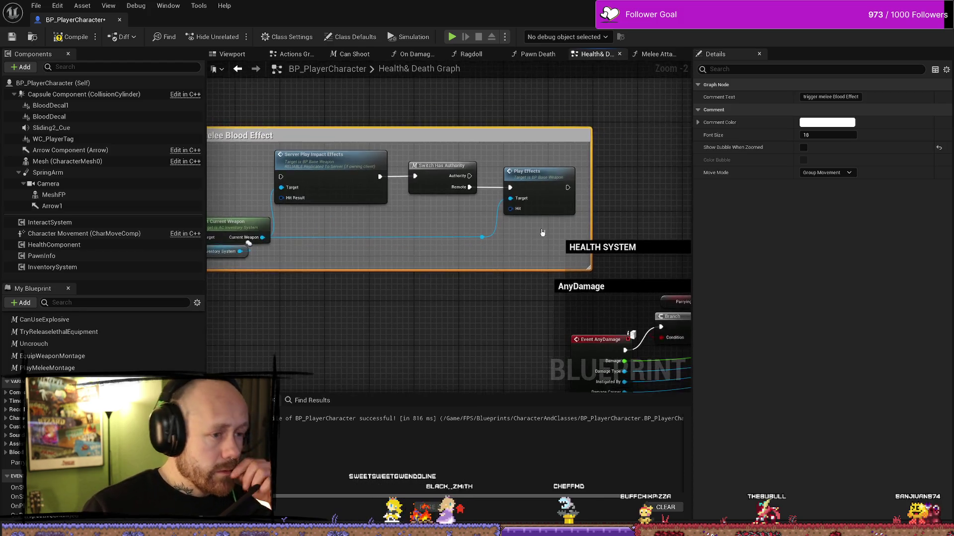
scroll(467, 164, "down", 2)
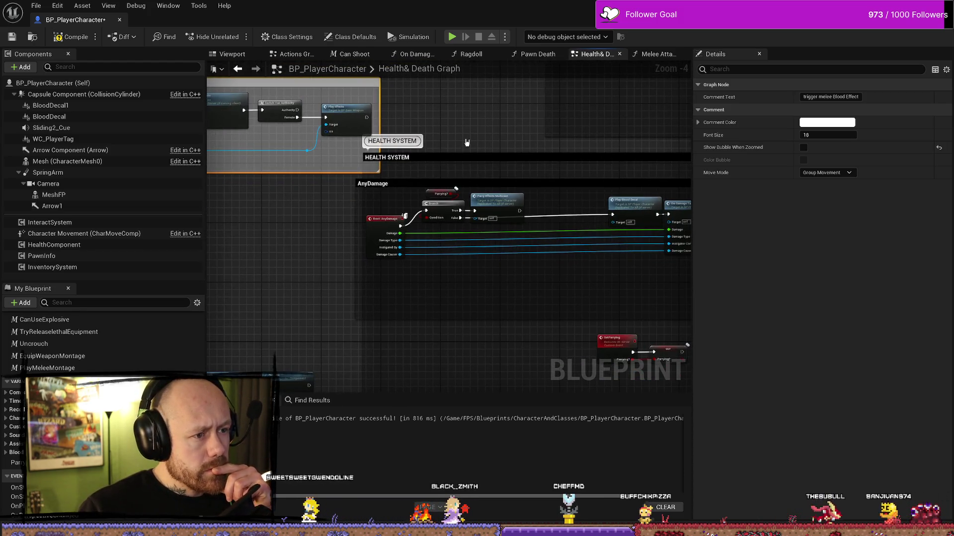
scroll(459, 144, "down", 1)
left_click_drag(375, 132, 606, 131)
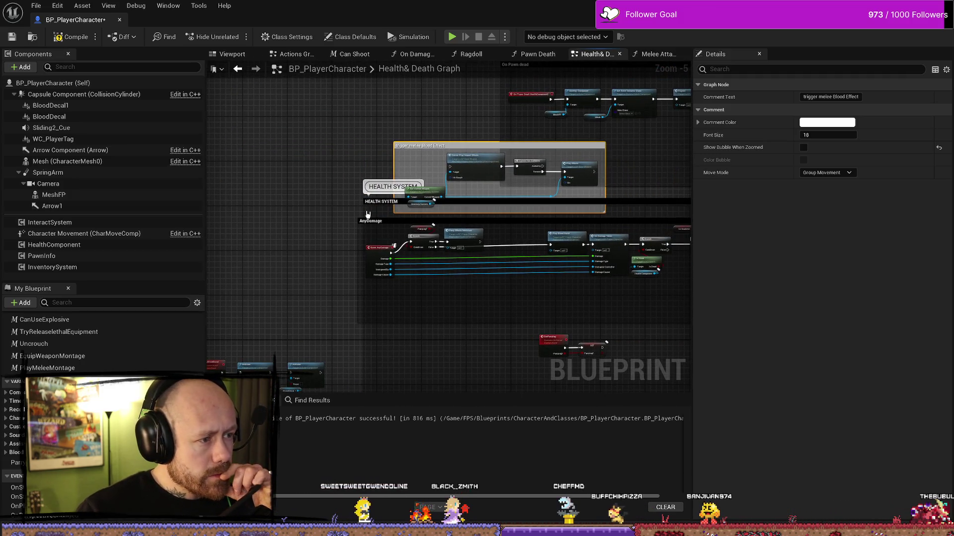
- Widen the AnyDamage comment to the left and shift its nodes further left
scroll(322, 199, "down", 4)
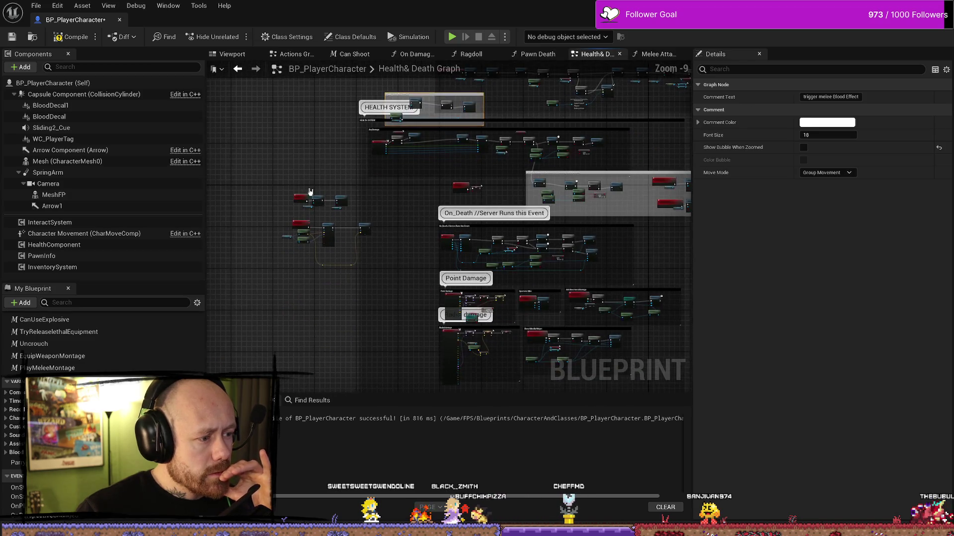
left_click_drag(379, 286, 380, 283)
scroll(389, 232, "up", 3)
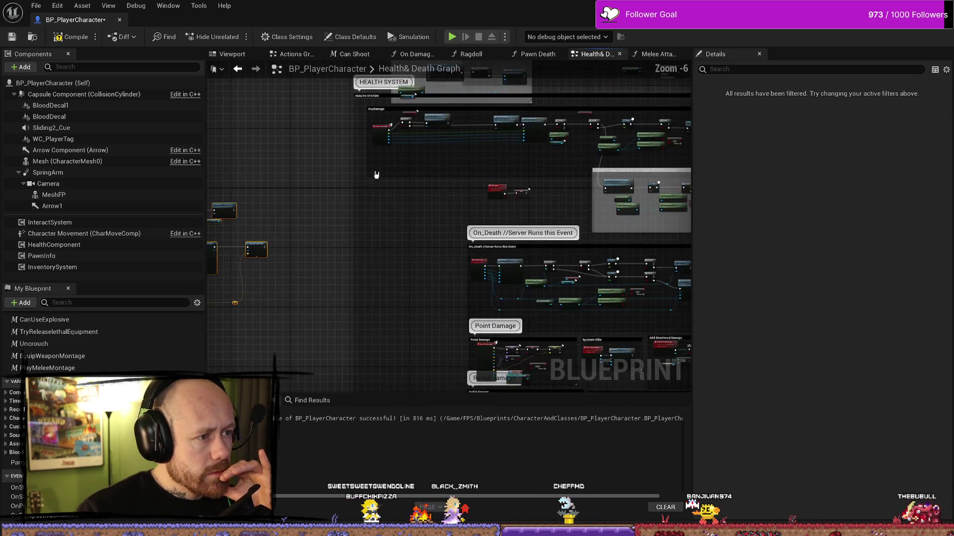
scroll(477, 211, "down", 5)
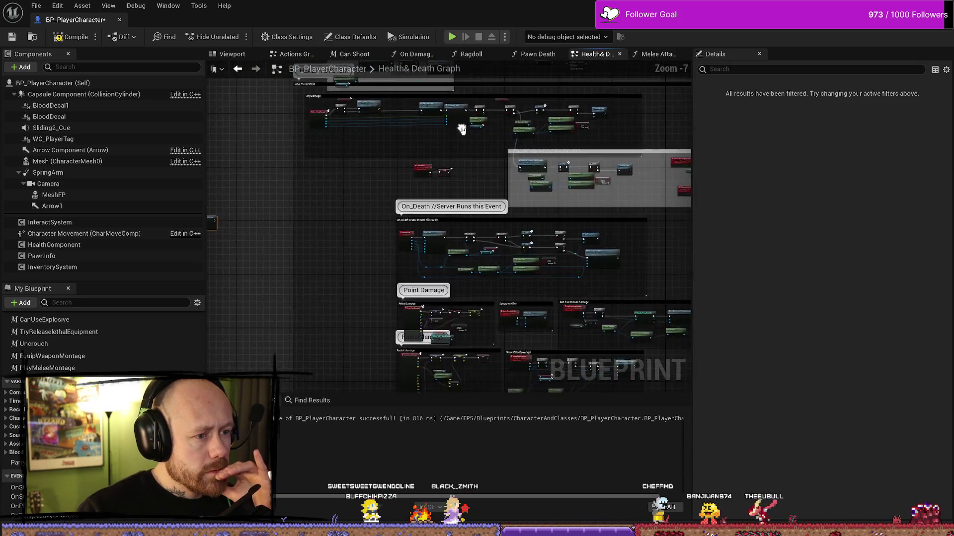
scroll(416, 196, "up", 8)
scroll(398, 215, "down", 4)
scroll(349, 223, "up", 2)
mouse_move(342, 204)
left_mouse_down()
mouse_move(336, 143)
mouse_move(289, 132)
left_mouse_up()
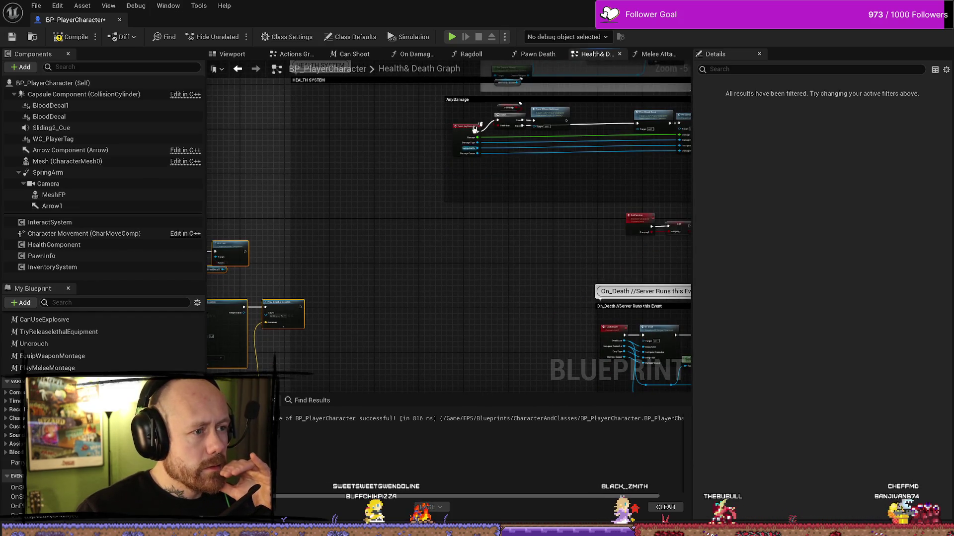
left_click_drag(445, 109, 307, 108)
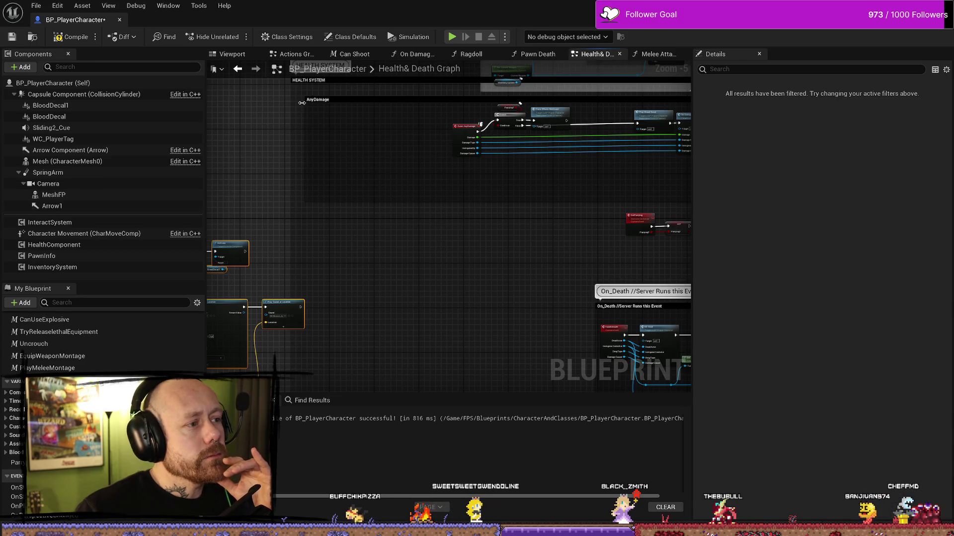
left_click_drag(583, 183, 442, 101)
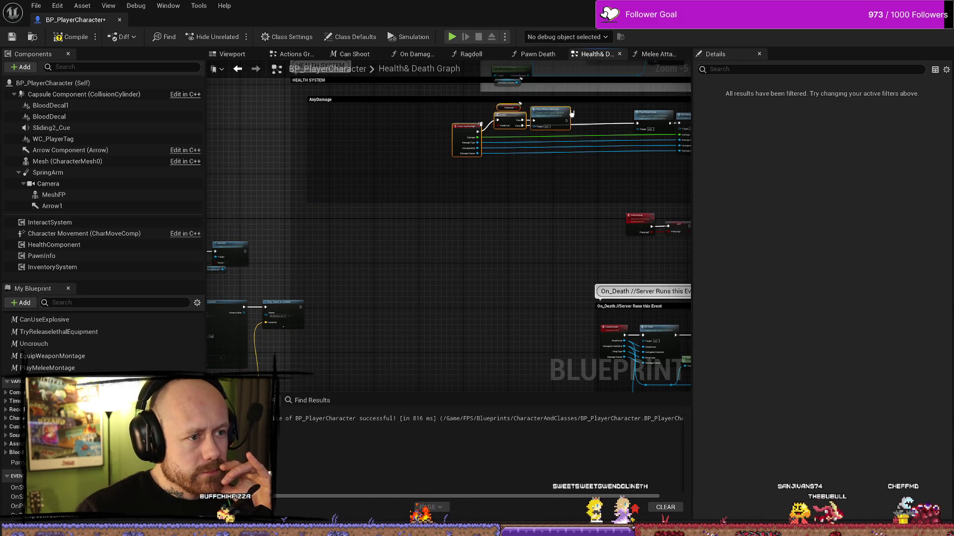
left_click_drag(556, 117, 425, 117)
- Place the trigger melee Blood Effect comment inside the AnyDamage chain
scroll(425, 117, "up", 1)
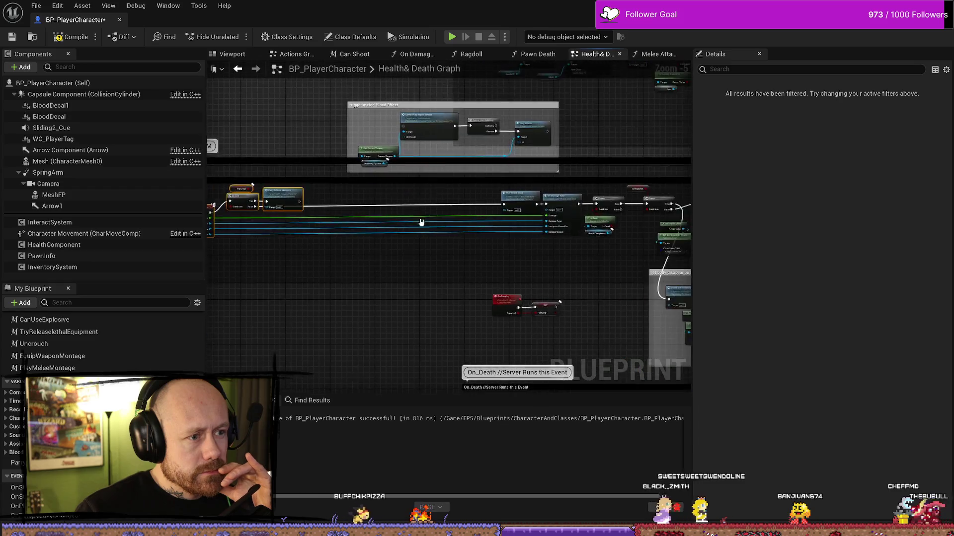
left_click_drag(532, 186, 498, 211)
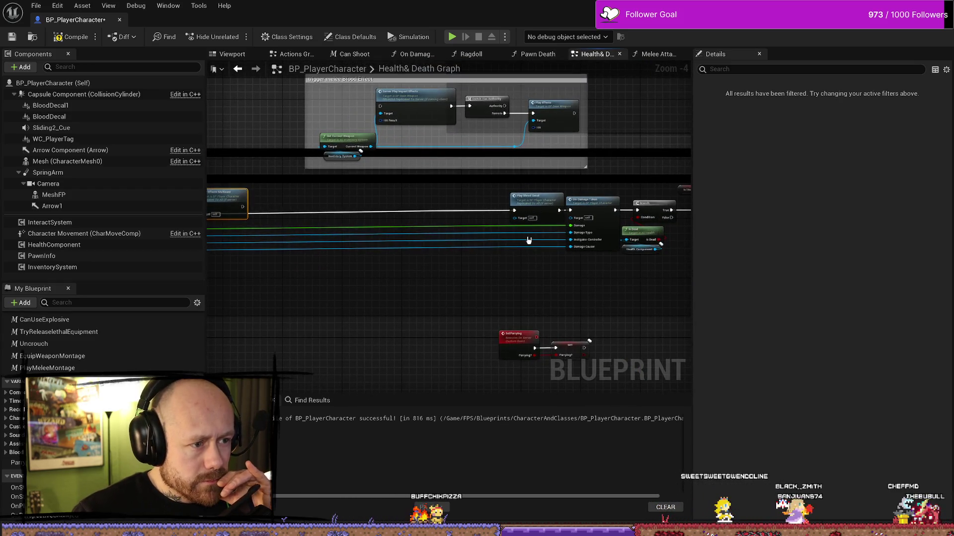
left_click(539, 199)
left_click_drag(304, 87, 404, 97)
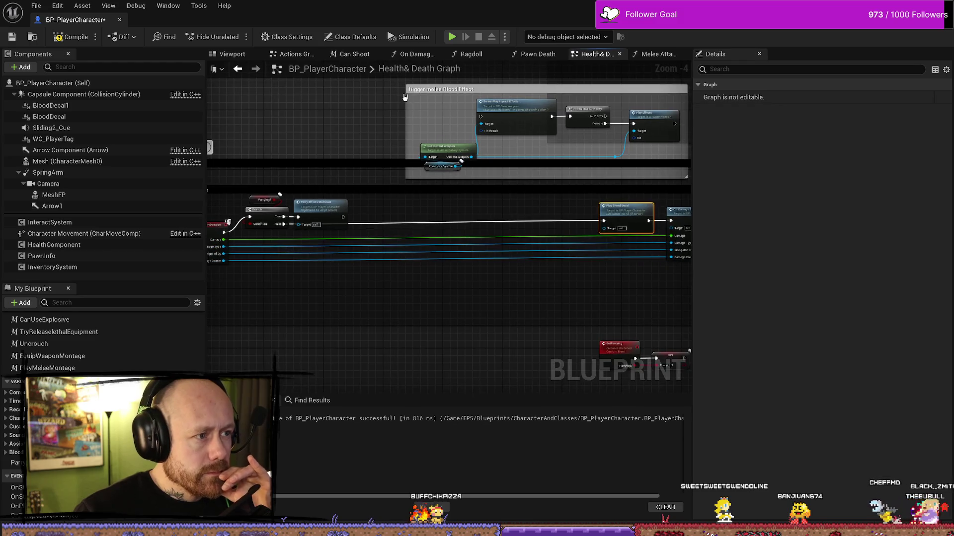
mouse_move(510, 88)
left_mouse_down()
mouse_move(451, 95)
mouse_move(446, 107)
left_mouse_up()
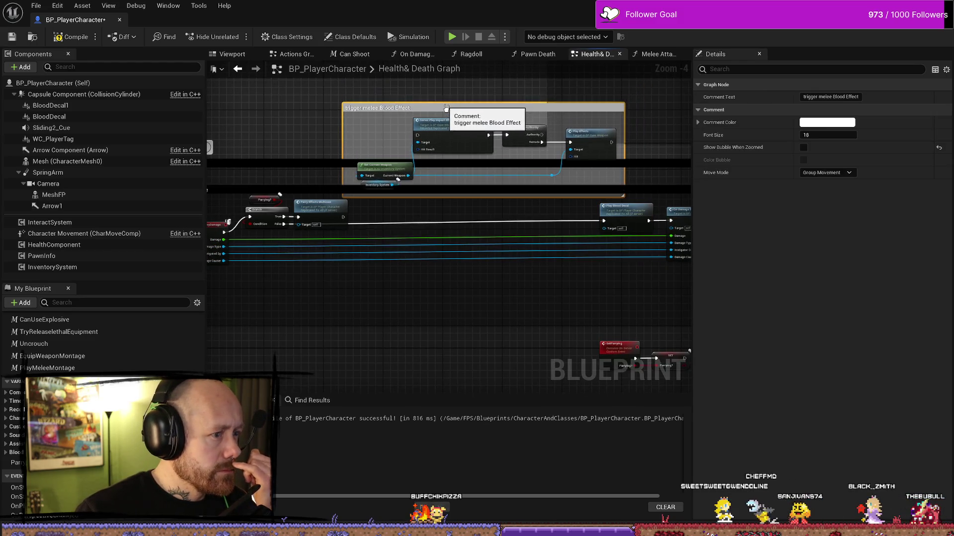
left_click_drag(392, 240, 433, 196)
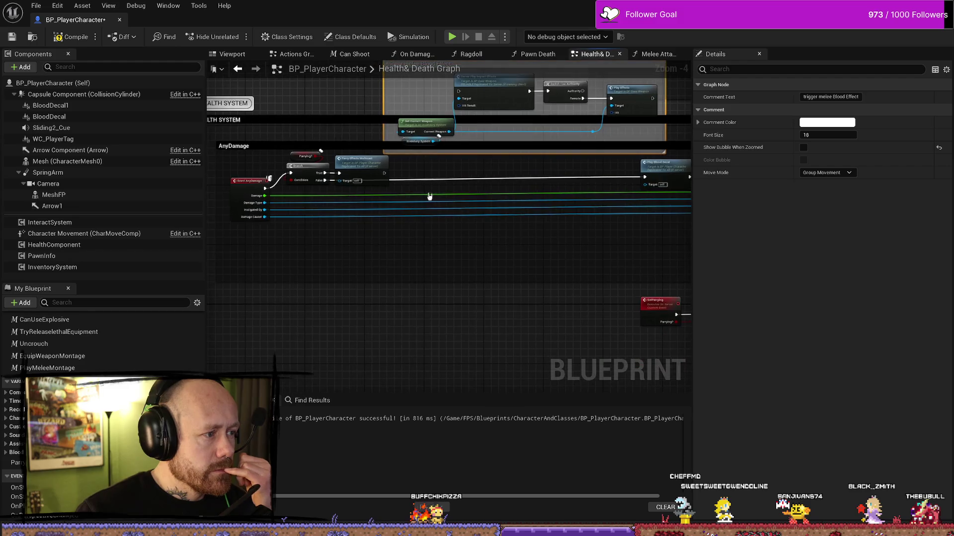
left_click_drag(473, 121, 476, 165)
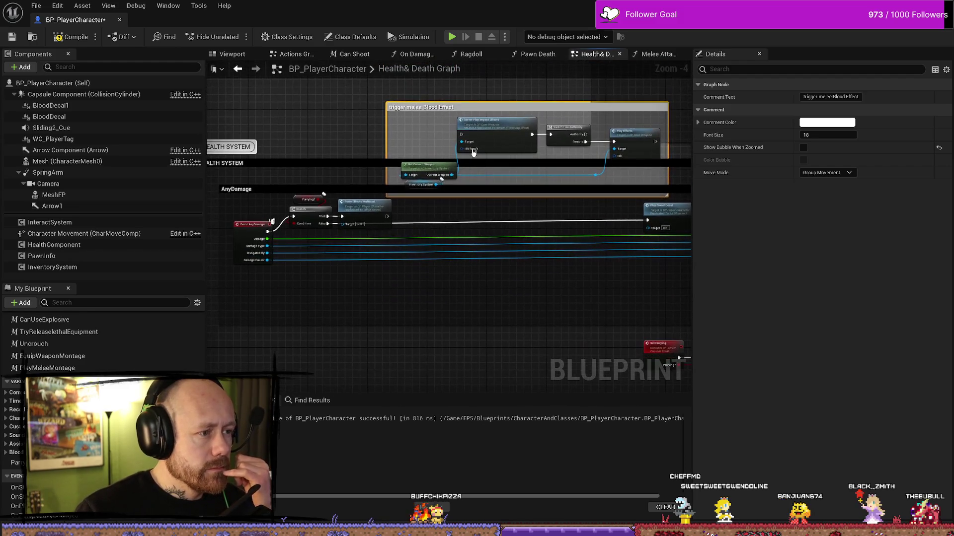
mouse_move(460, 108)
left_mouse_down()
mouse_move(457, 240)
mouse_move(441, 247)
mouse_move(440, 211)
mouse_move(437, 249)
mouse_move(528, 243)
left_mouse_up()
scroll(529, 243, "up", 1)
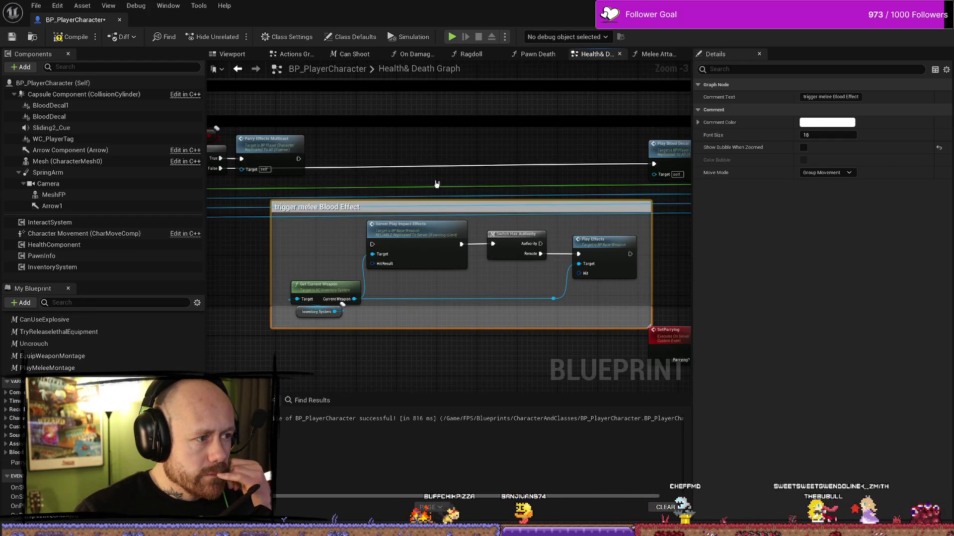
scroll(447, 204, "down", 2)
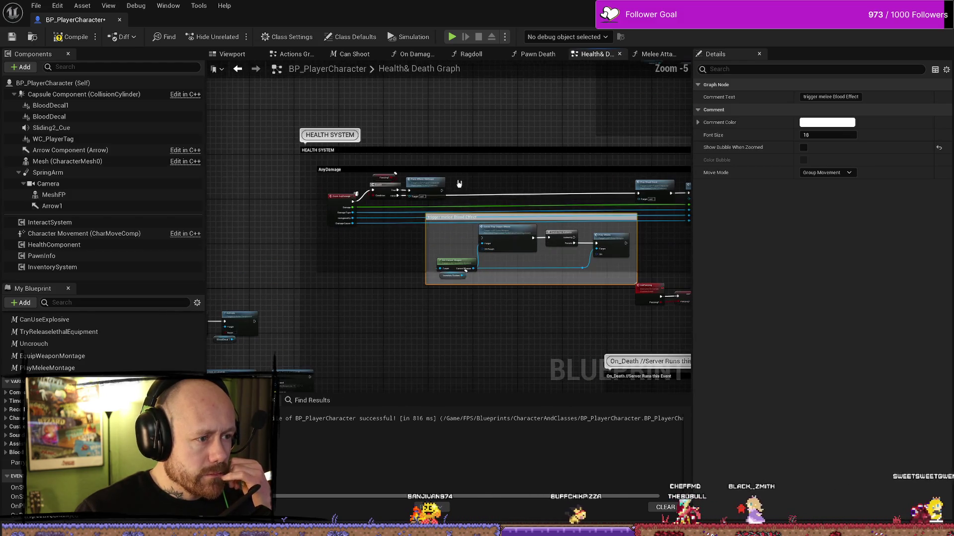
- Extend the AnyDamage and HEALTH SYSTEM comments upward and raise the On Pawn dead group
left_click_drag(453, 166, 462, 135)
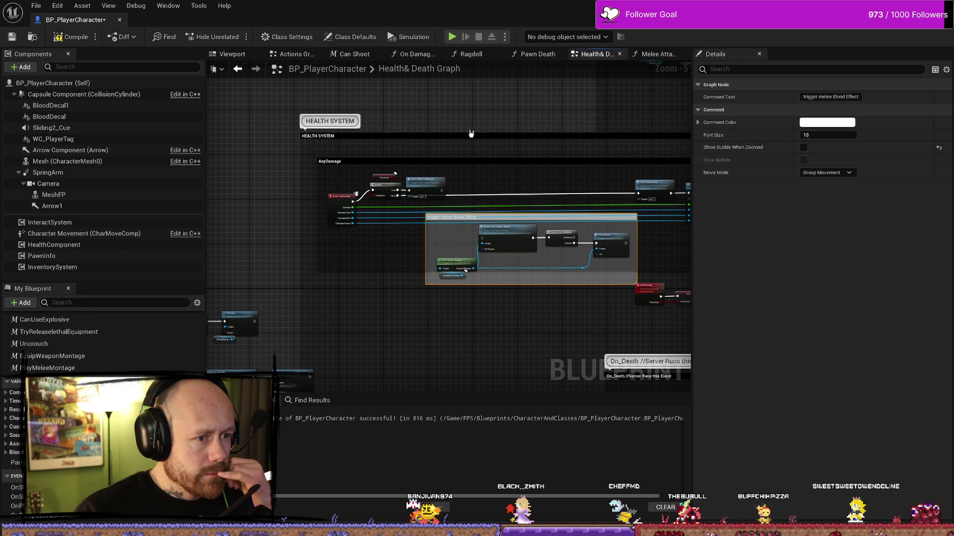
scroll(469, 142, "down", 2)
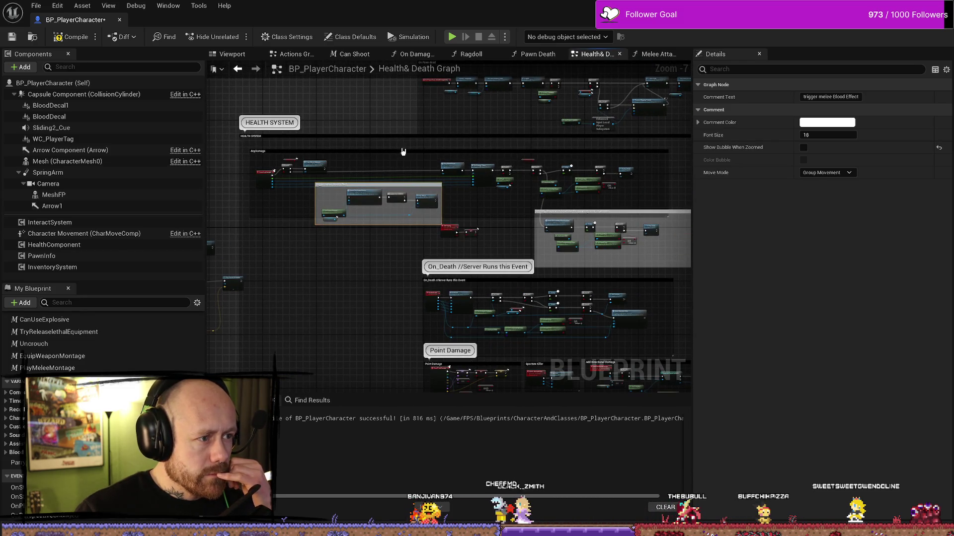
scroll(402, 149, "down", 3)
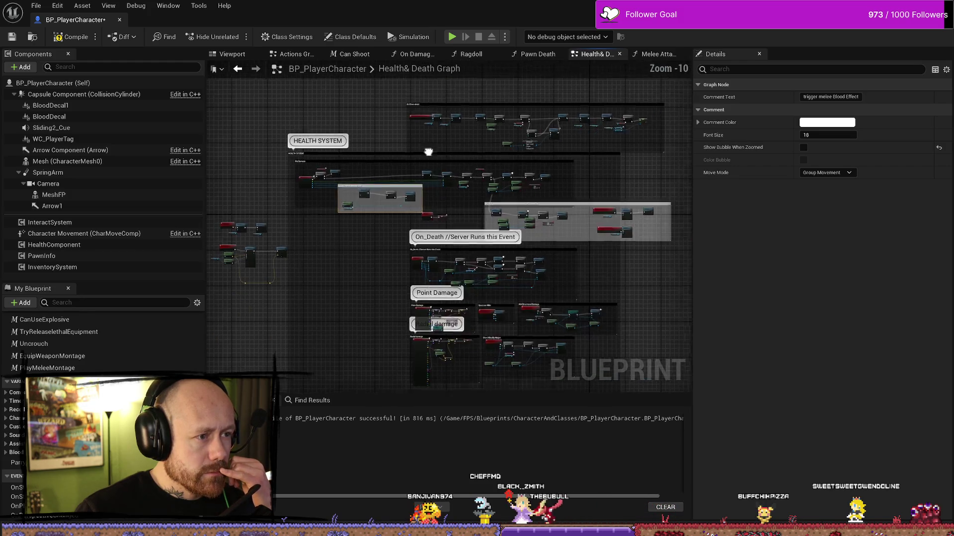
left_click_drag(447, 151, 446, 115)
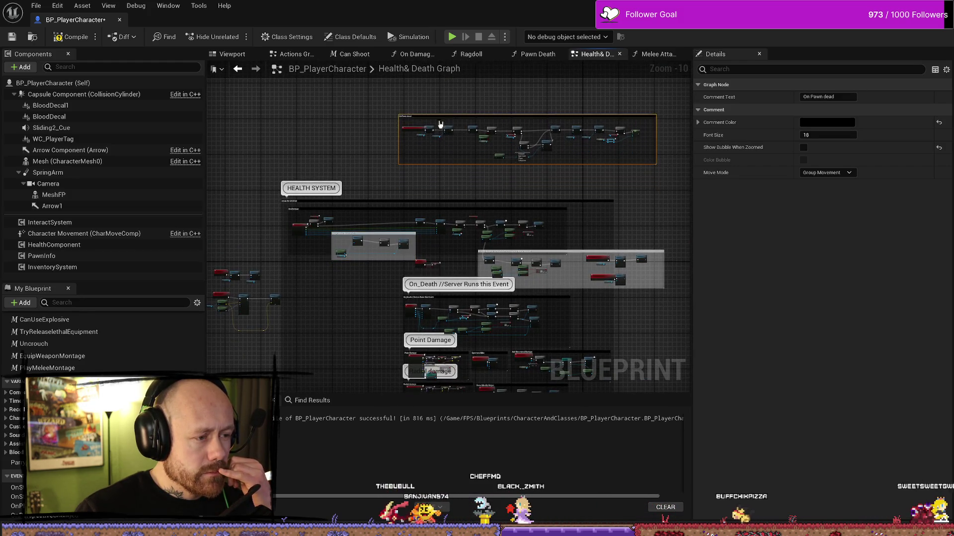
scroll(377, 184, "up", 4)
left_click_drag(392, 157, 388, 139)
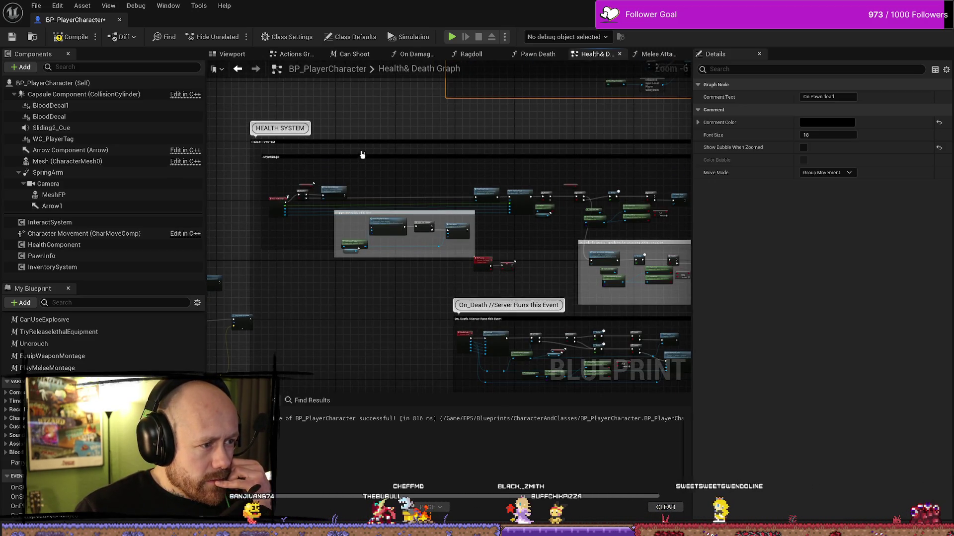
scroll(362, 183, "up", 2)
- Select the Blood Effect comment group and move it up and right
left_click_drag(574, 217, 570, 125)
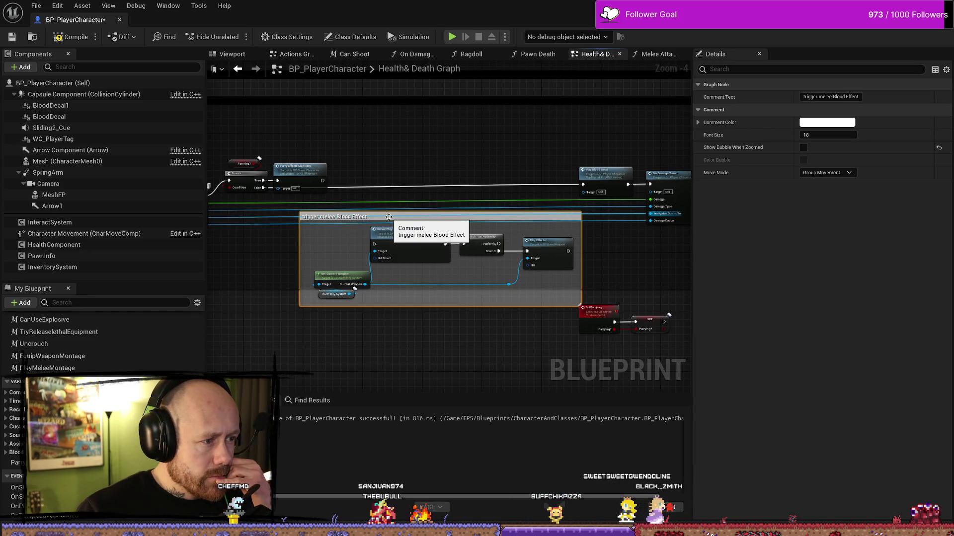
left_click(352, 259)
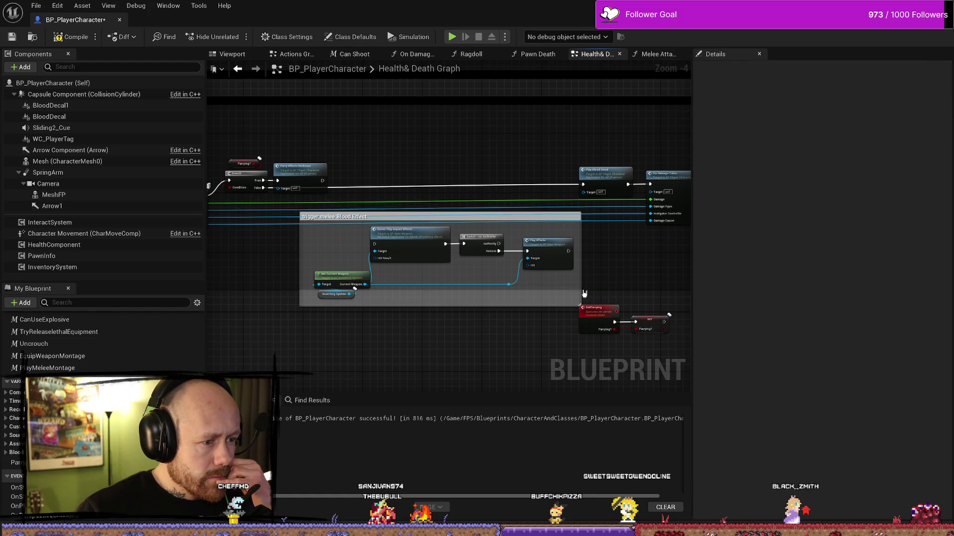
mouse_move(437, 268)
left_mouse_down()
mouse_move(325, 235)
mouse_move(316, 223)
left_mouse_up()
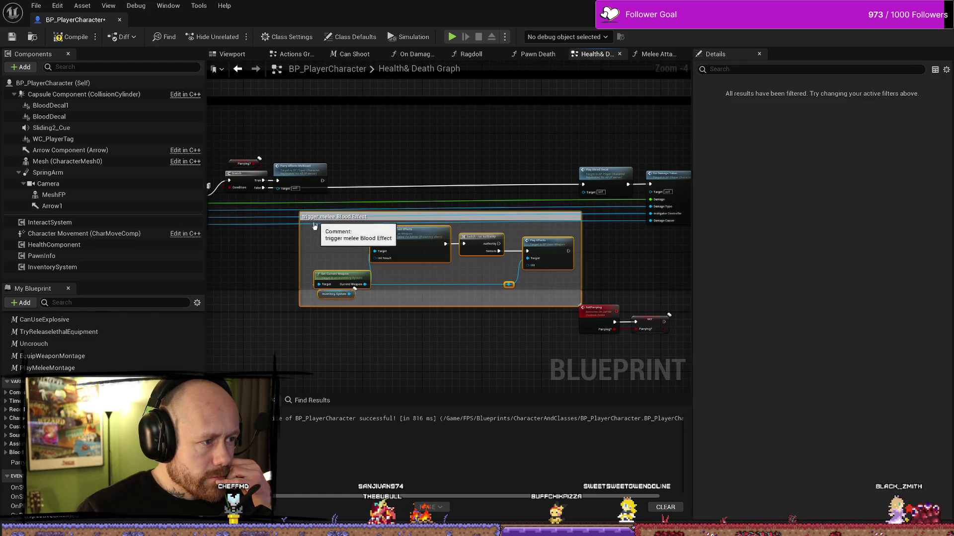
left_click(301, 216)
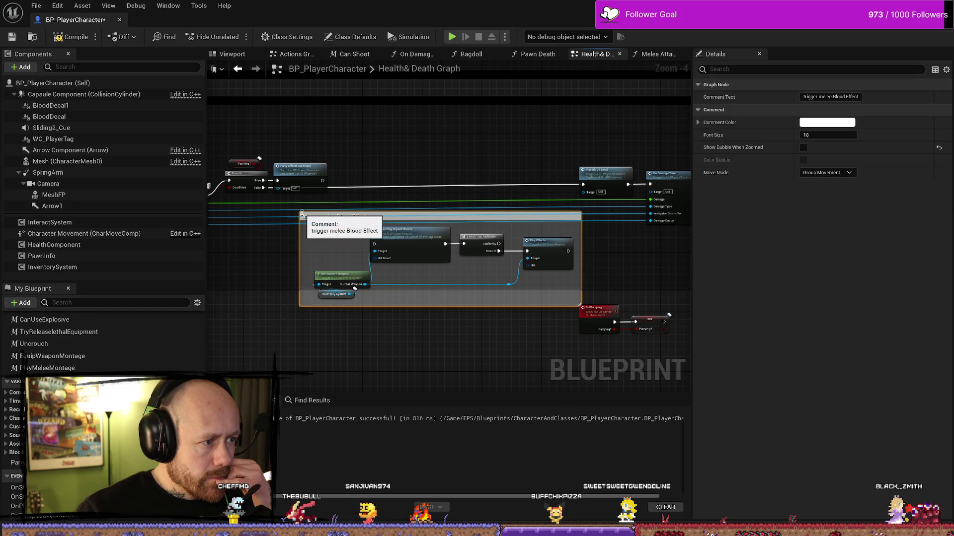
scroll(303, 223, "up", 4)
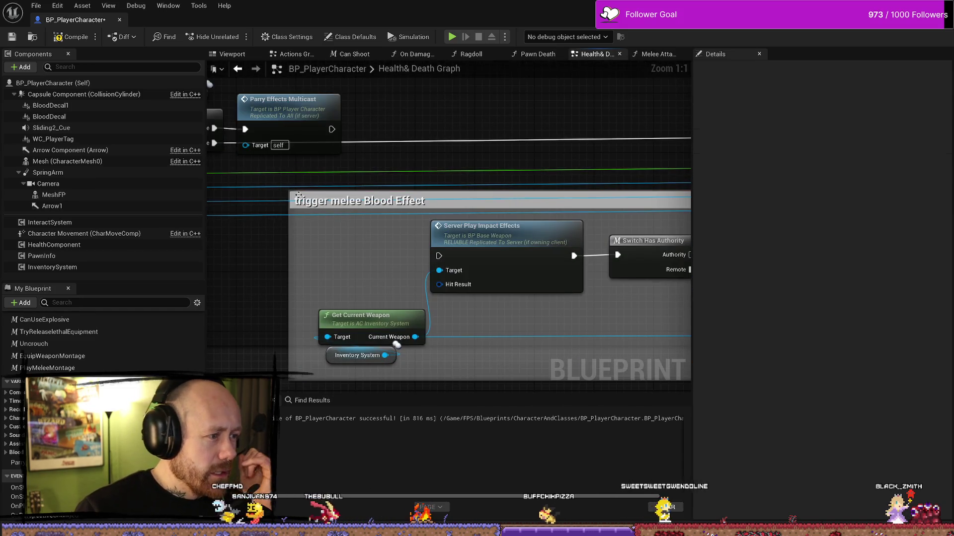
mouse_move(323, 236)
left_mouse_down()
mouse_move(367, 117)
mouse_move(368, 244)
mouse_move(437, 238)
mouse_move(437, 197)
mouse_move(437, 218)
mouse_move(437, 211)
left_mouse_up()
scroll(368, 149, "down", 4)
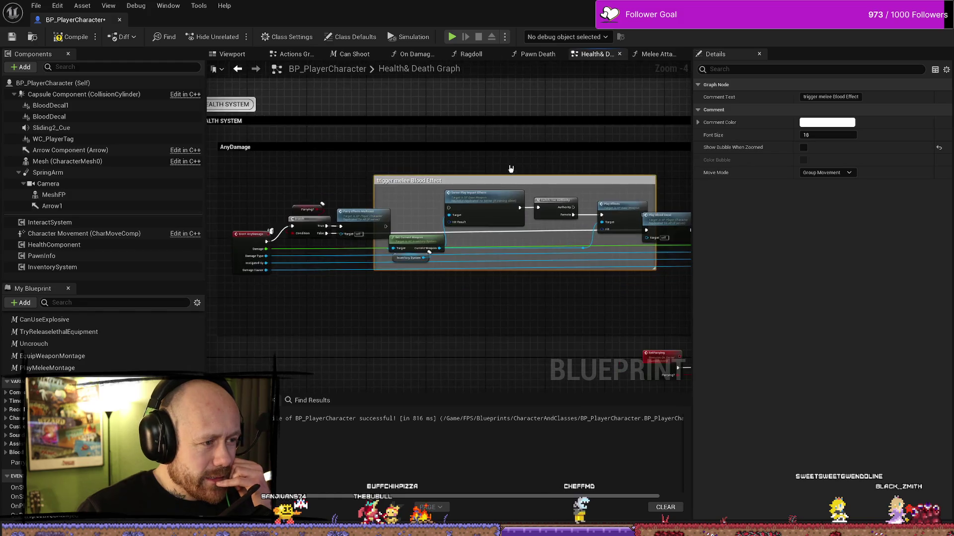
- Widen the HEALTH SYSTEM and AnyDamage comments leftward and shift the Event AnyDamage chain left
scroll(510, 166, "up", 1)
scroll(397, 179, "down", 1)
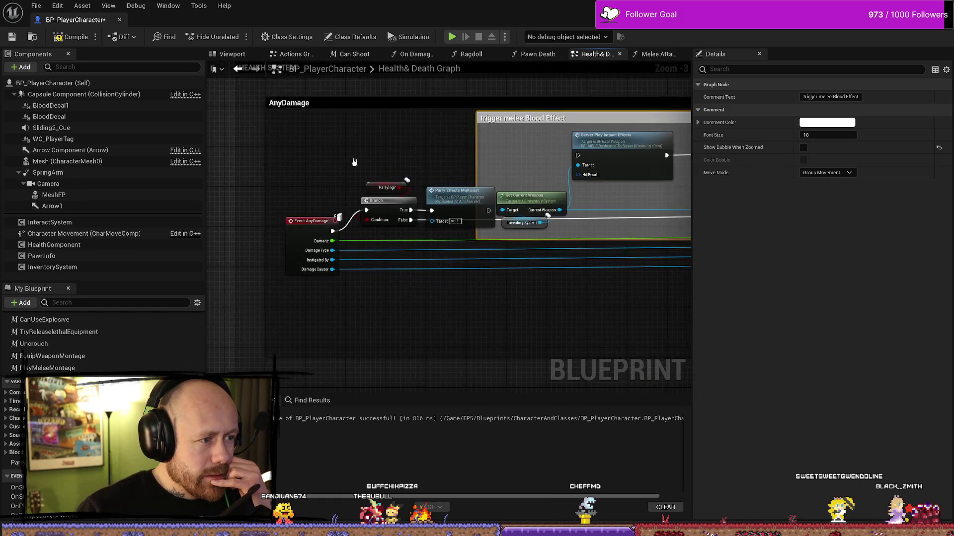
left_click_drag(261, 167, 211, 168)
mouse_move(283, 165)
left_mouse_down()
mouse_move(224, 165)
mouse_move(475, 265)
left_mouse_up()
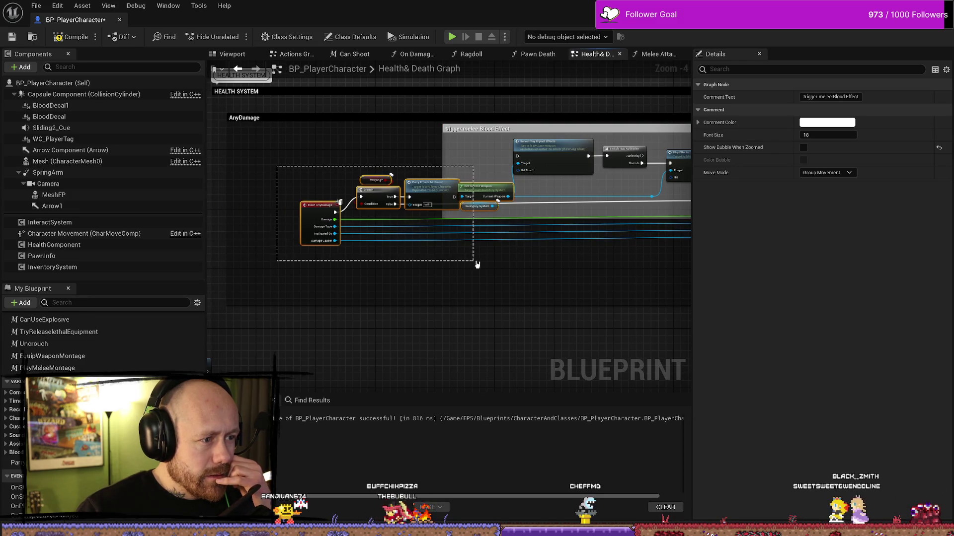
mouse_move(482, 191)
left_mouse_down()
mouse_move(396, 192)
mouse_move(415, 193)
left_mouse_up()
scroll(469, 209, "down", 1)
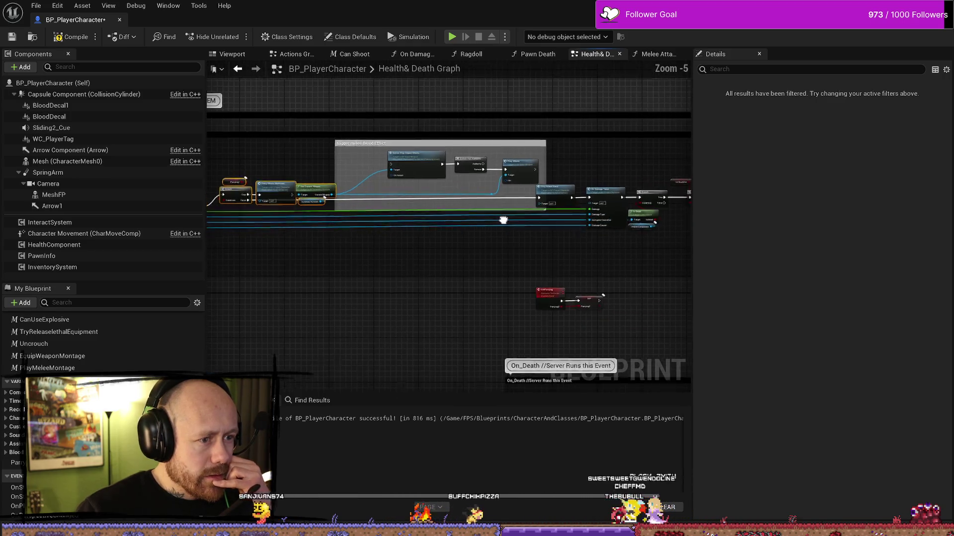
scroll(302, 169, "up", 2)
- Resize the Blood Effect comment around Get Current Weapon and move the blue wire's reroute point
mouse_move(301, 180)
left_mouse_down()
mouse_move(339, 180)
mouse_move(381, 145)
mouse_move(414, 142)
left_mouse_up()
mouse_move(449, 196)
left_mouse_down()
mouse_move(467, 175)
mouse_move(432, 190)
mouse_move(558, 191)
mouse_move(509, 188)
left_mouse_up()
scroll(509, 188, "down", 1)
left_click(471, 134)
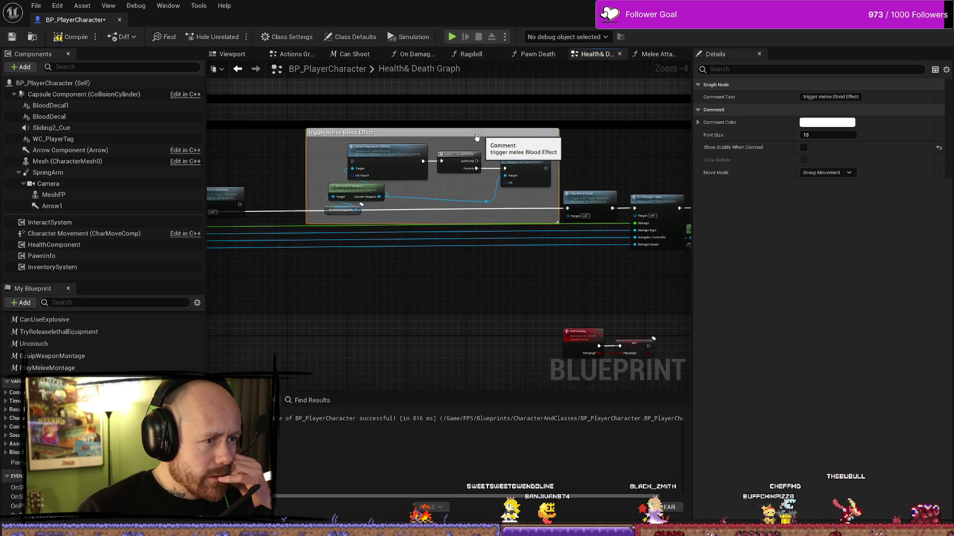
left_click_drag(471, 134, 467, 134)
left_click_drag(440, 198, 516, 196)
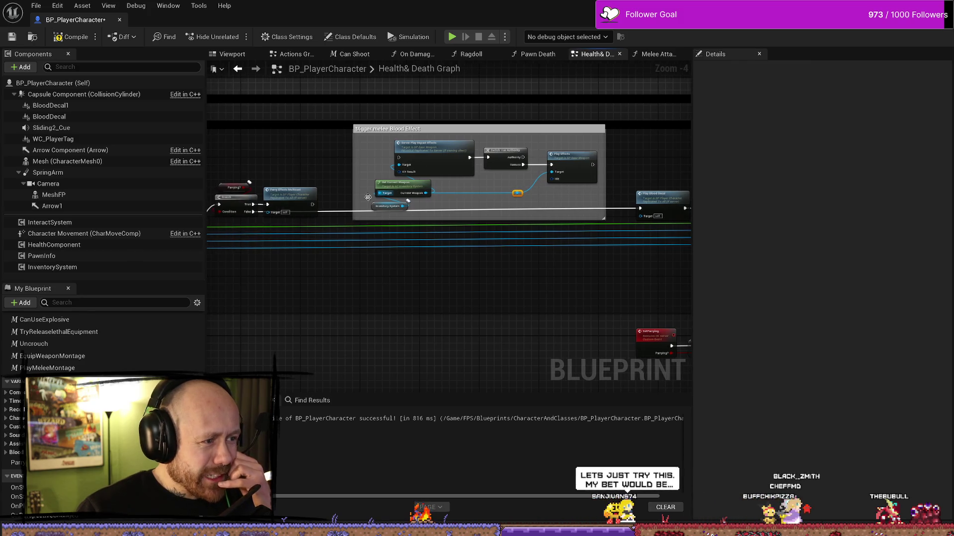
- Wire Parry Effects Multicast's exec output into Server Play Impact Effects
left_click_drag(312, 204, 401, 160)
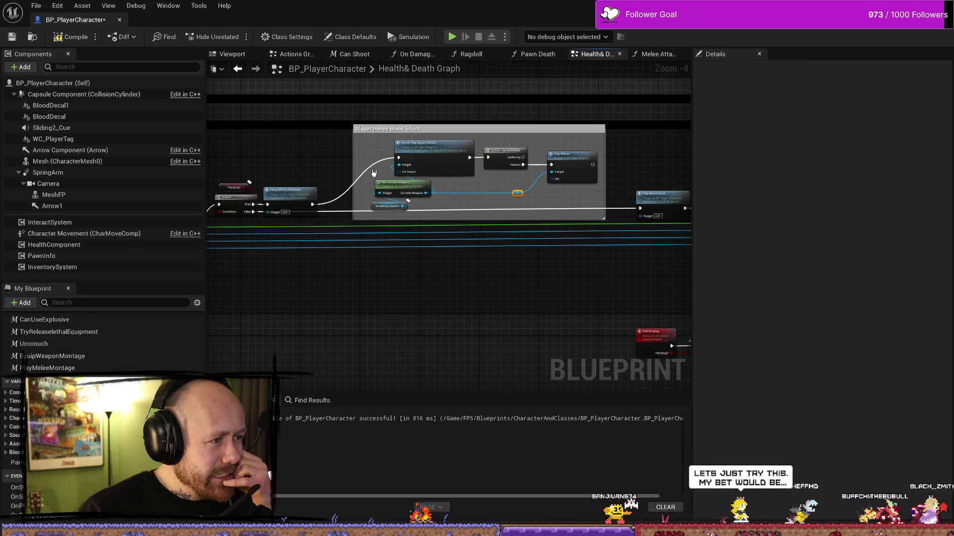
scroll(432, 187, "up", 2)
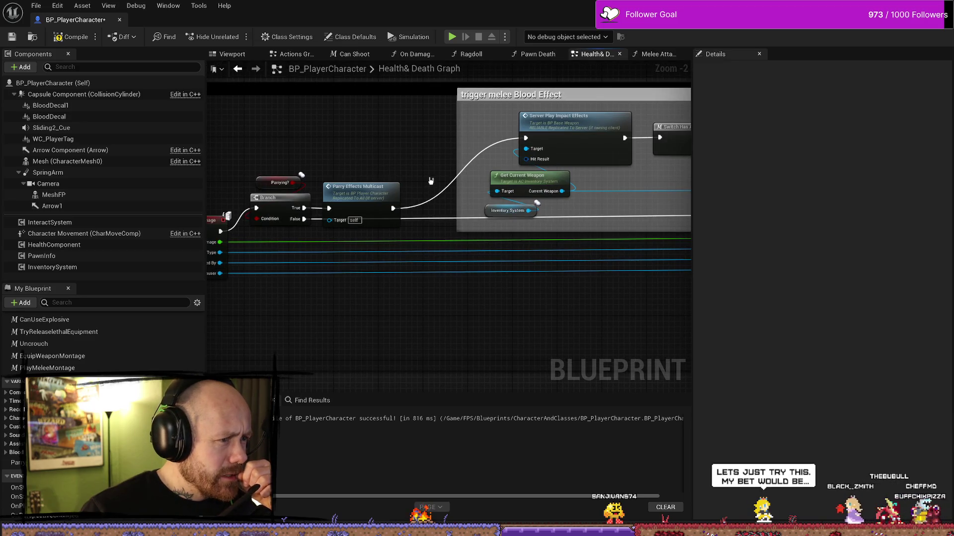
left_click_drag(357, 188, 363, 165)
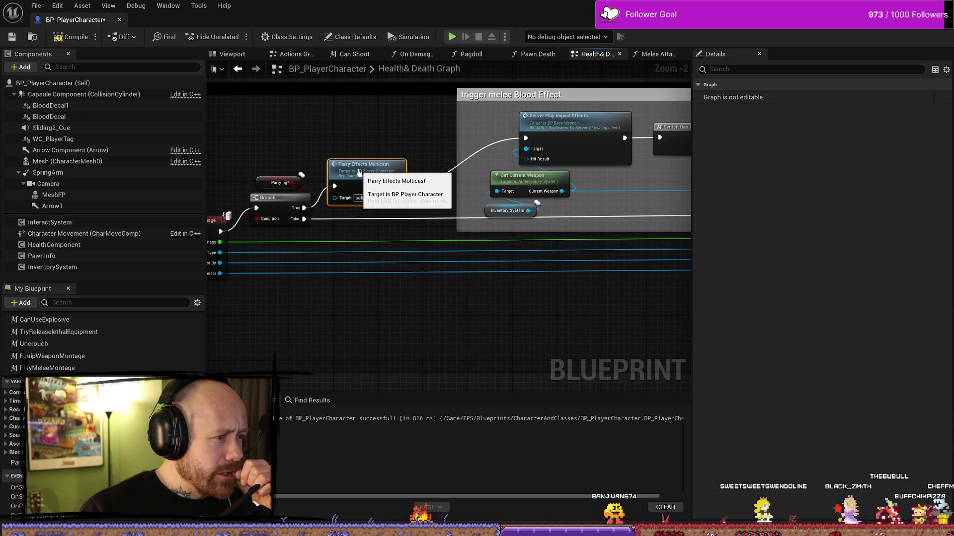
left_click_drag(442, 153, 385, 146)
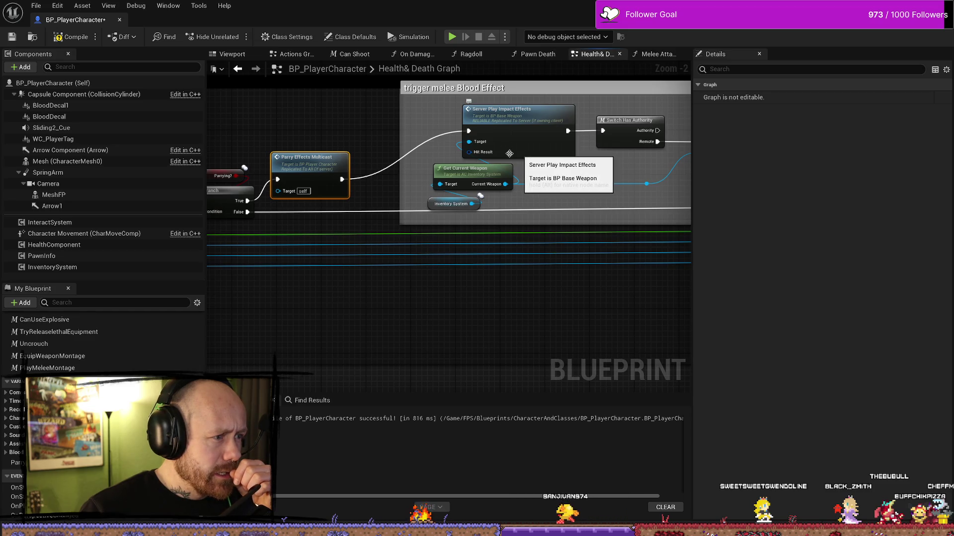
left_click(366, 138)
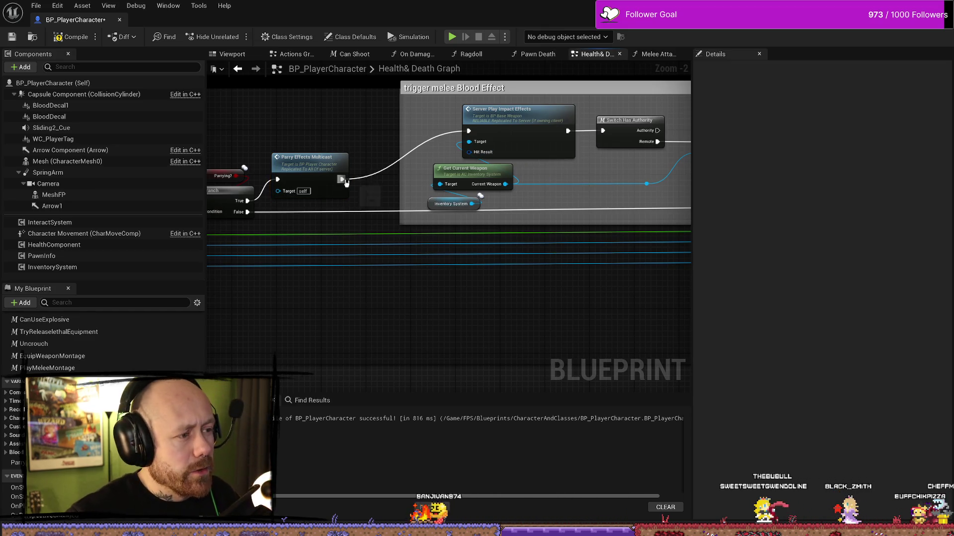
mouse_move(346, 183)
left_mouse_down()
mouse_move(409, 207)
mouse_move(404, 234)
mouse_move(476, 121)
left_mouse_up()
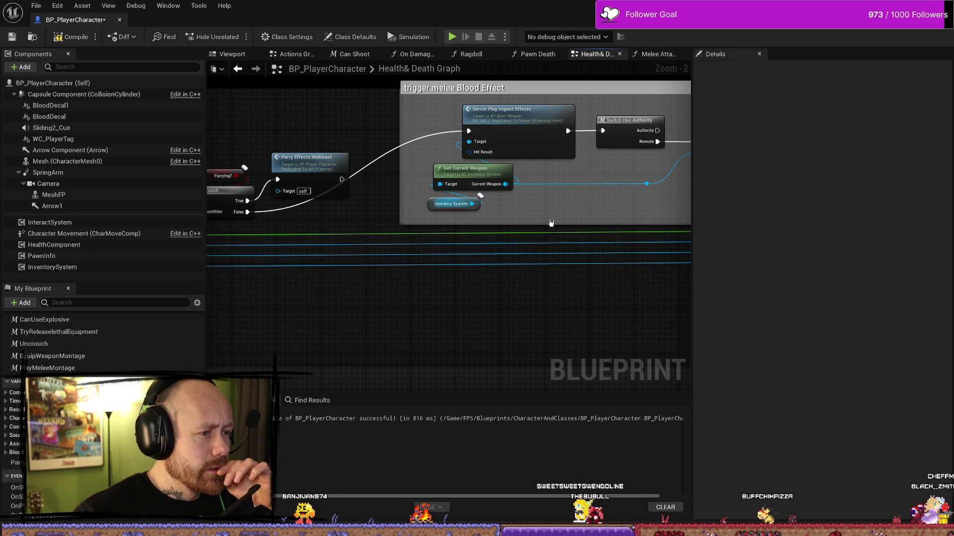
- Connect Play Effects' exec output to Play Blood Decal and lower the Blood Effect comment slightly
left_click_drag(611, 215, 357, 201)
left_click_drag(499, 128, 573, 193)
left_click_drag(305, 174, 454, 214)
scroll(454, 214, "down", 1)
left_click_drag(459, 120, 457, 140)
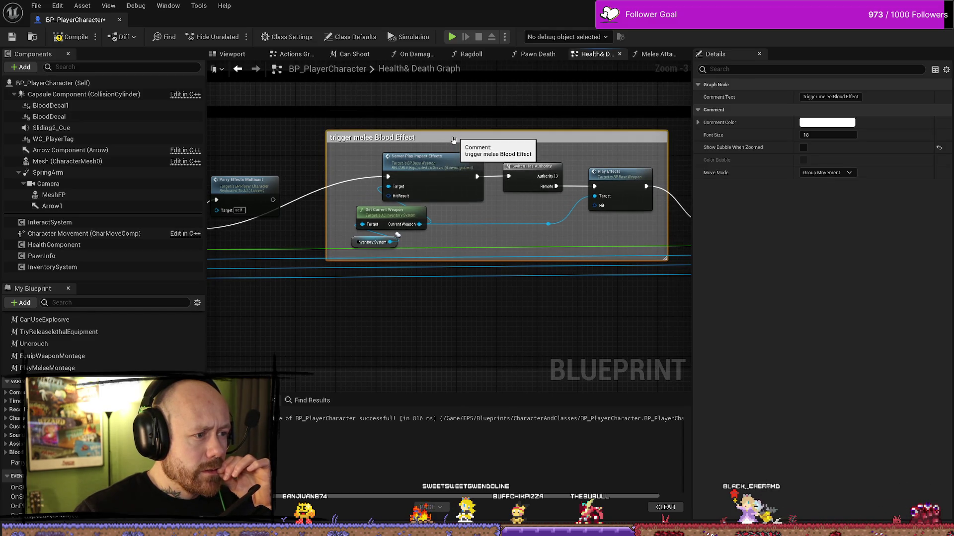
left_click(457, 149)
scroll(457, 174, "down", 9)
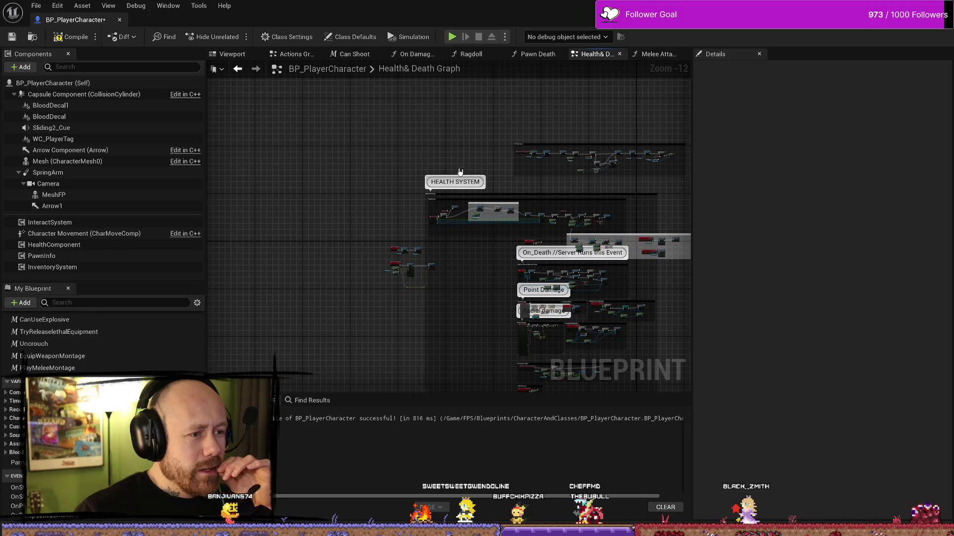
scroll(473, 168, "up", 3)
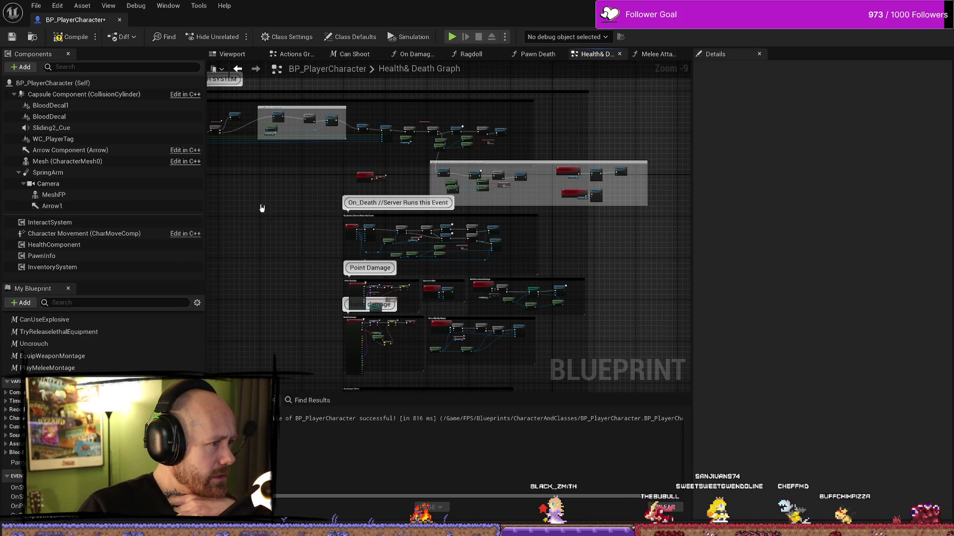
scroll(398, 206, "up", 8)
scroll(403, 187, "down", 1)
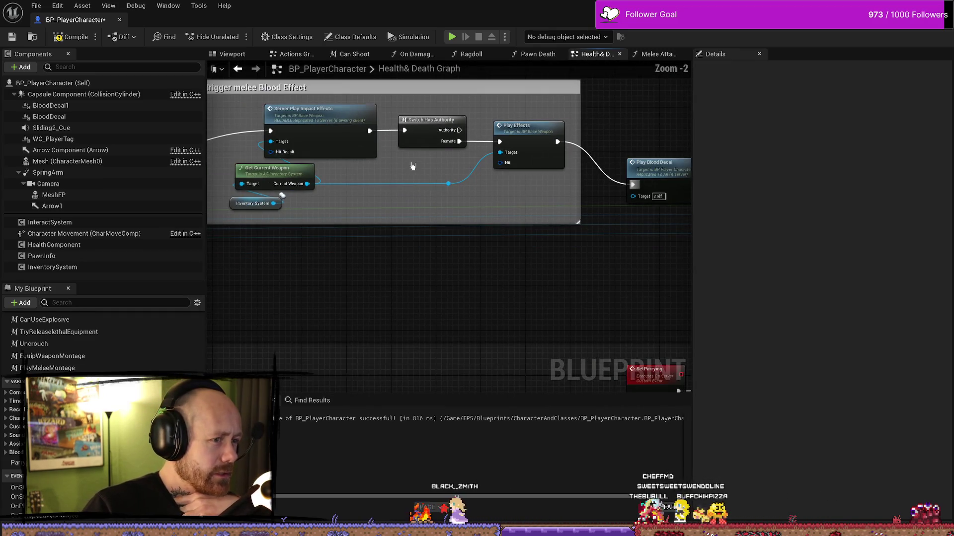
left_click_drag(407, 159, 470, 157)
left_click_drag(520, 186, 530, 186)
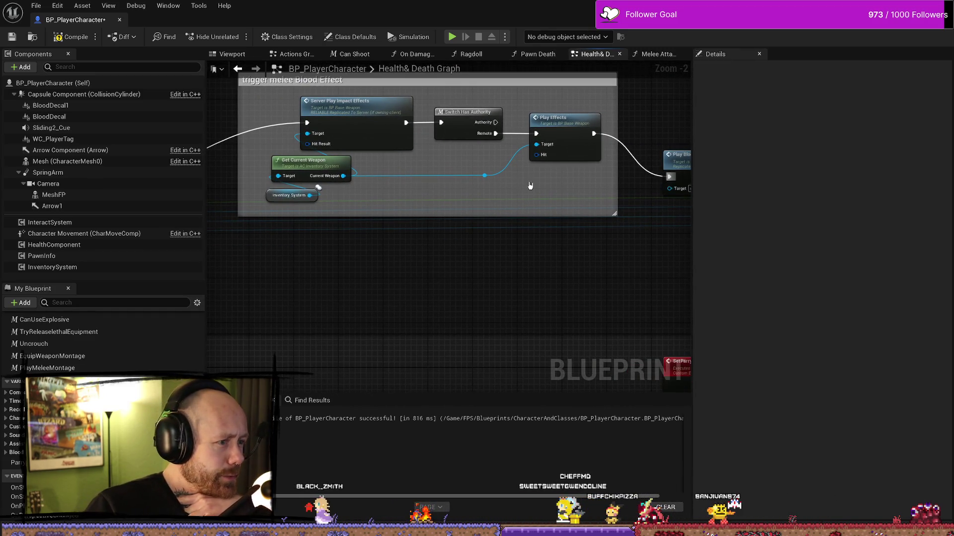
left_click(341, 132)
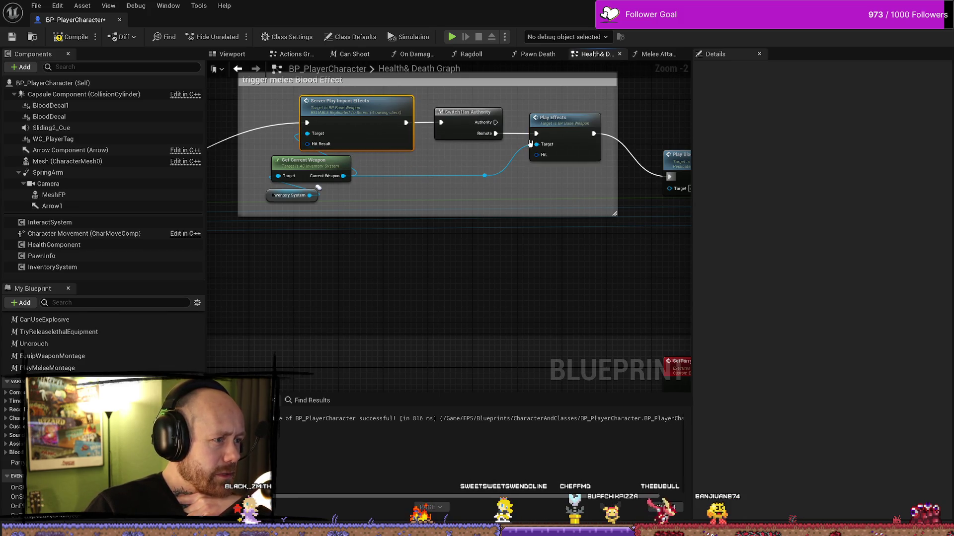
left_click_drag(407, 167, 414, 145)
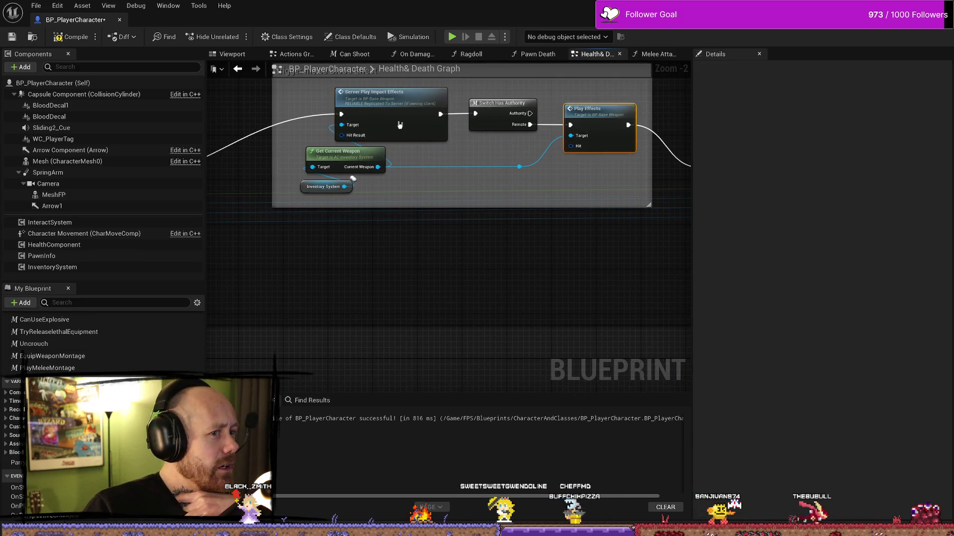
left_click(575, 118)
left_click(397, 126)
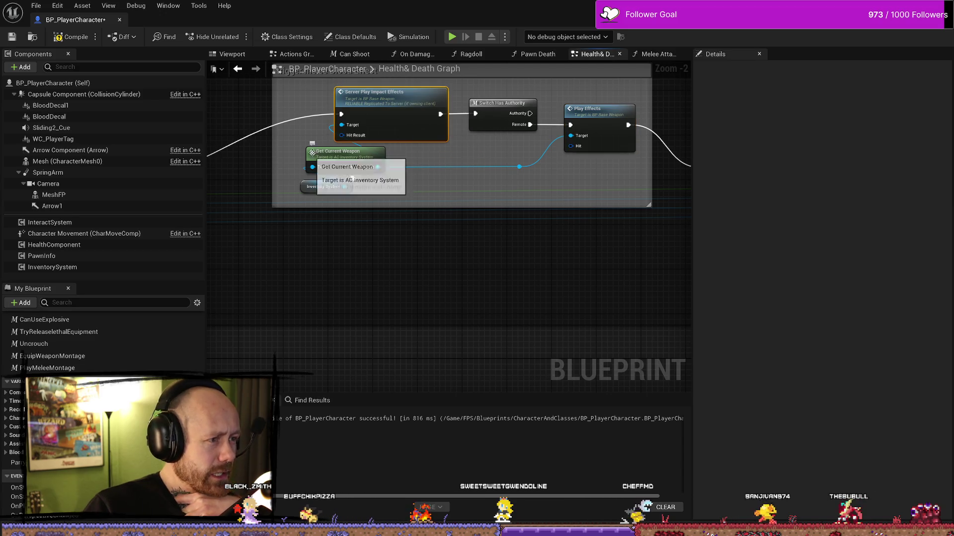
left_click_drag(252, 158, 495, 153)
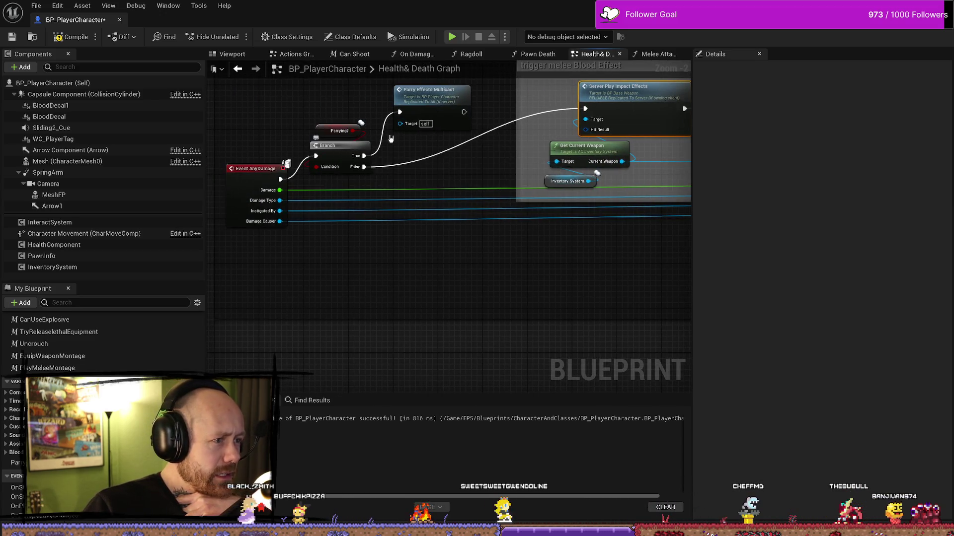
left_click(439, 99)
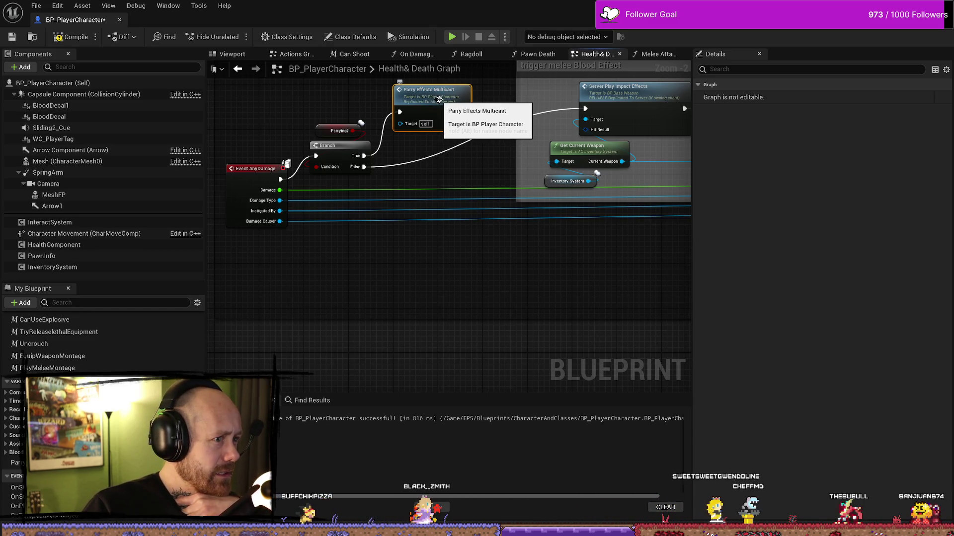
left_click_drag(439, 99, 424, 102)
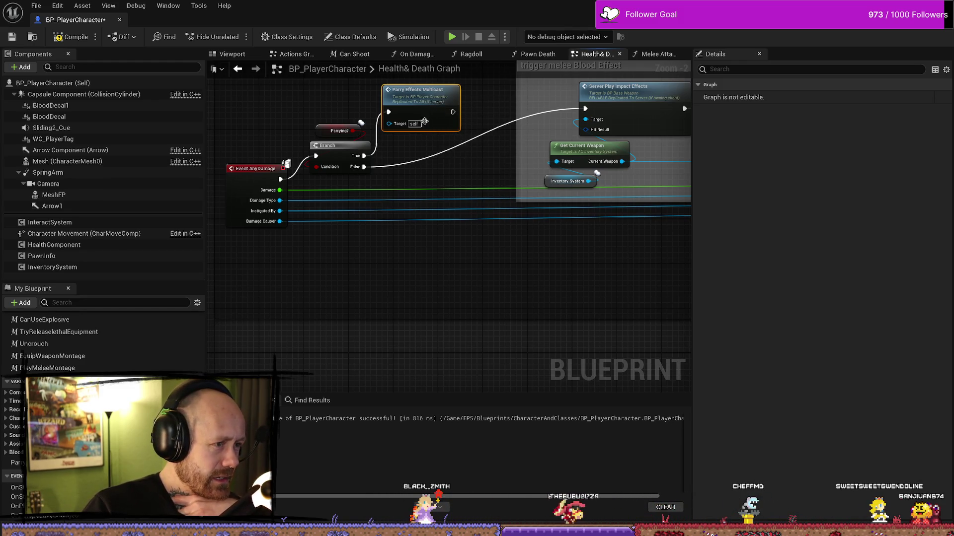
left_click_drag(438, 131, 464, 130)
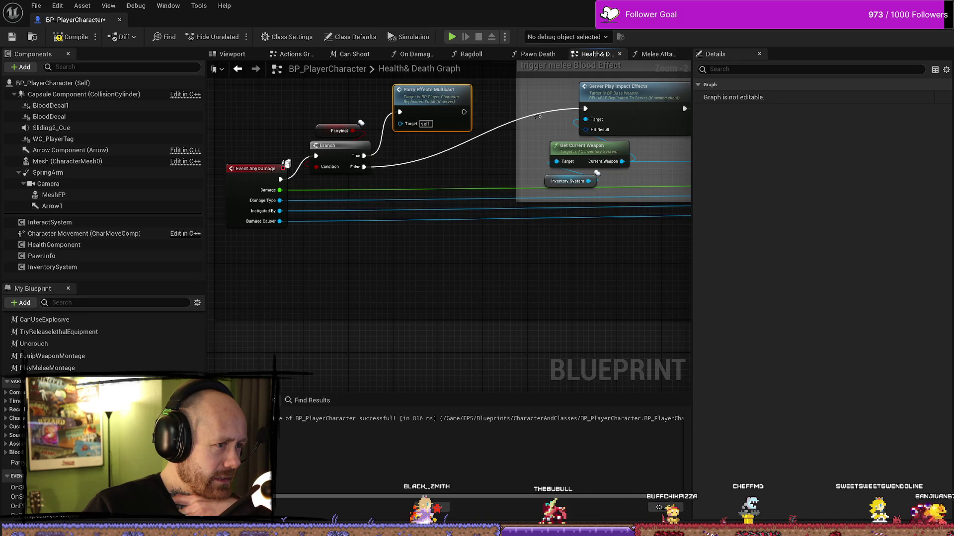
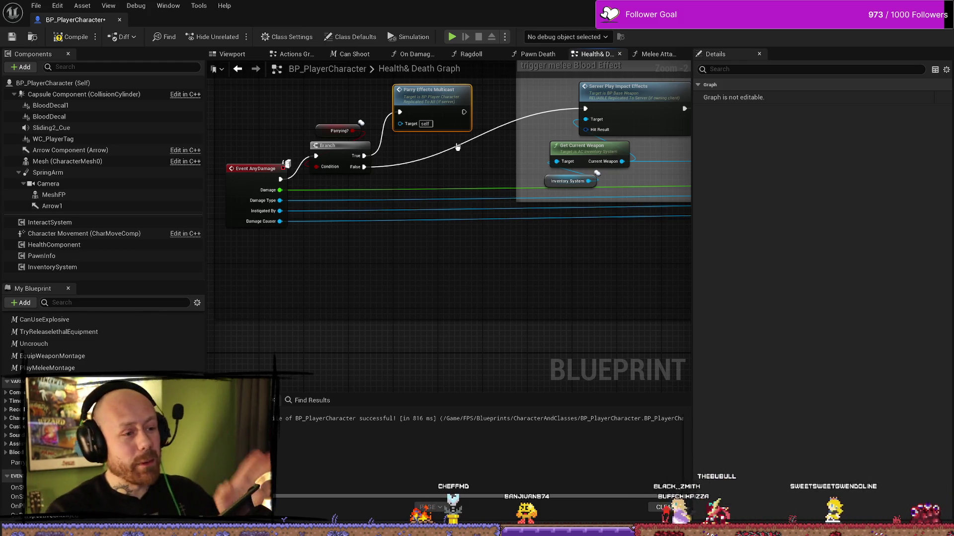
- Compile BP_PlayerCharacter and review the Get Current Weapon and Inventory System nodes
left_click(72, 37)
scroll(498, 228, "down", 4)
scroll(496, 195, "up", 3)
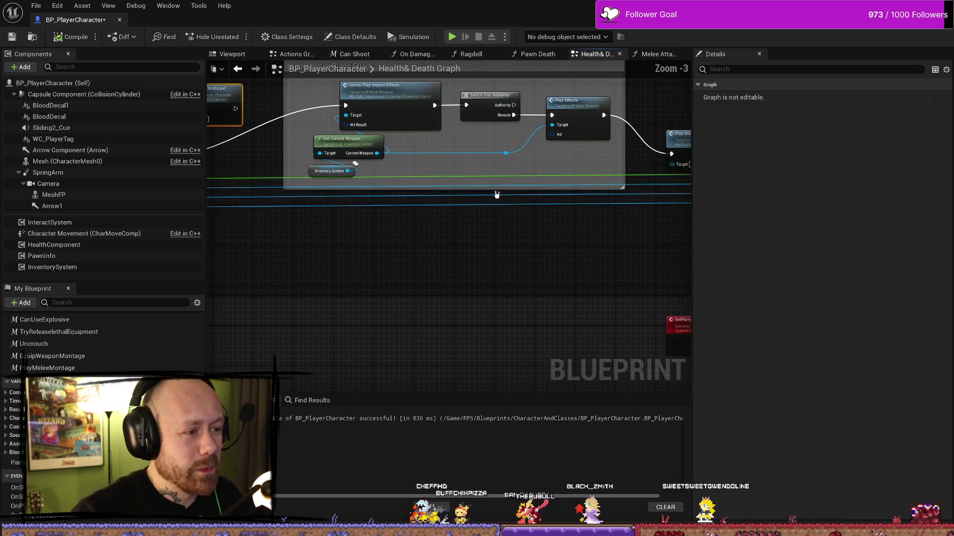
left_click_drag(480, 210, 395, 180)
mouse_move(302, 186)
left_mouse_down()
mouse_move(412, 190)
mouse_move(385, 183)
left_mouse_up()
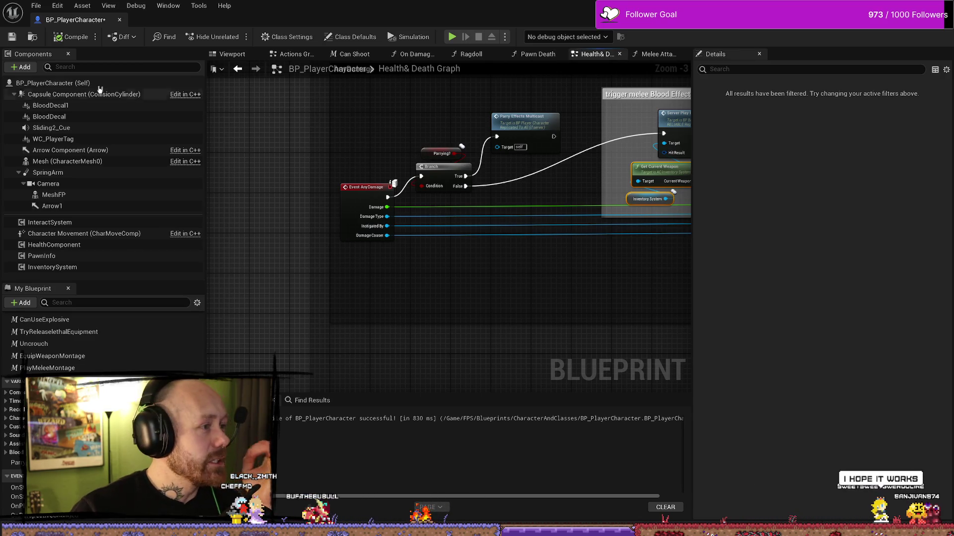
- Save the blueprint, save all modified assets with File > Save All, and save again
left_click(11, 36)
left_click_drag(580, 187, 507, 189)
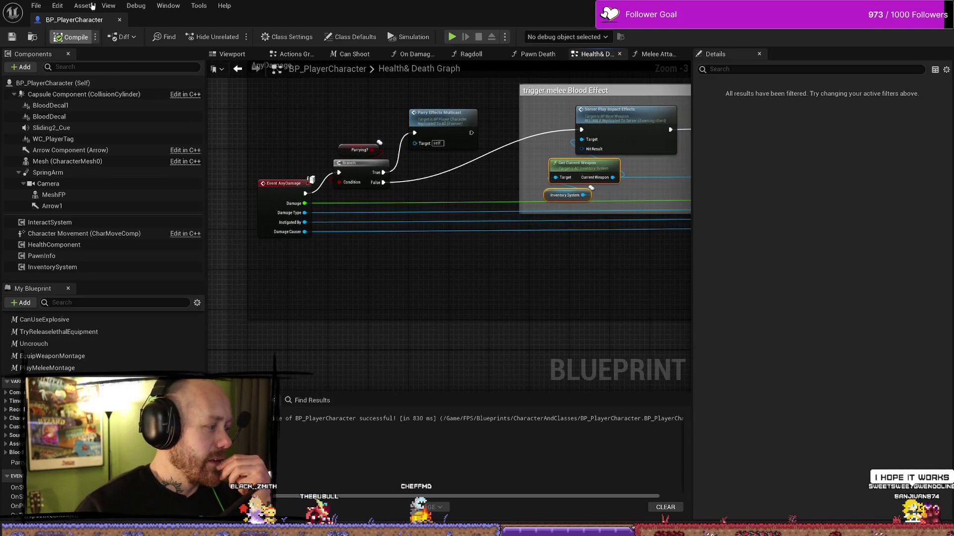
left_click(36, 5)
left_click(59, 62)
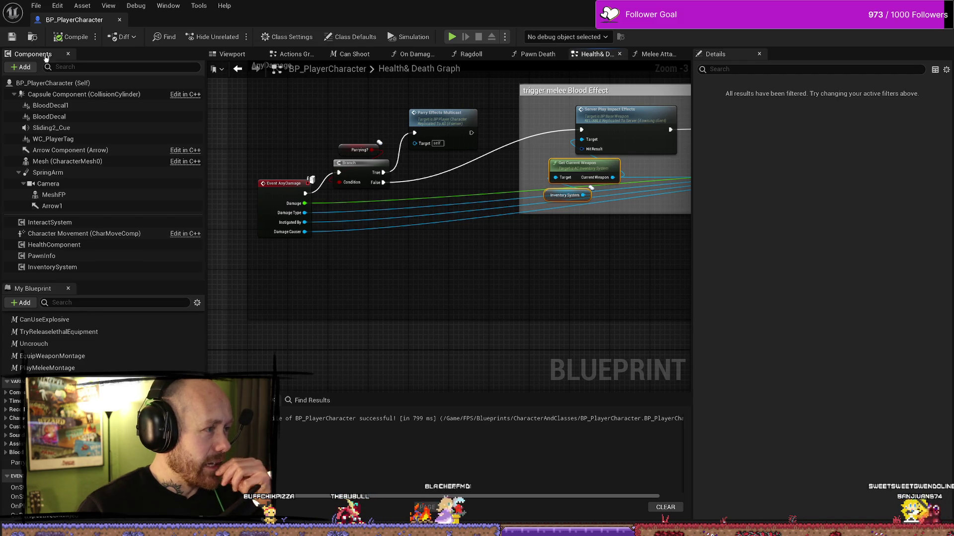
left_click(10, 37)
- Look over the impact-effect nodes, then bring up the Melee Attack graph
mouse_move(571, 165)
left_mouse_down()
mouse_move(354, 145)
mouse_move(393, 141)
mouse_move(467, 156)
mouse_move(394, 141)
left_mouse_up()
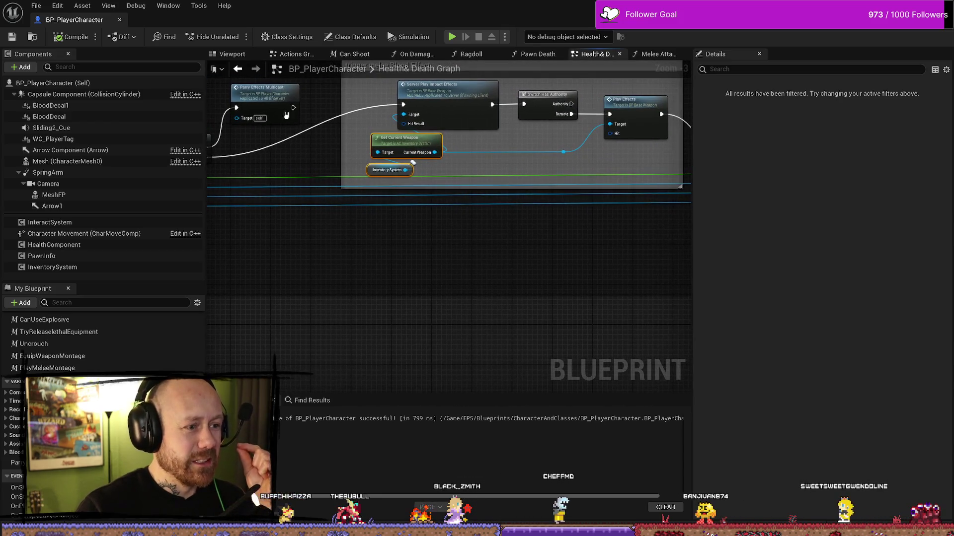
scroll(318, 122, "down", 4)
scroll(470, 183, "up", 5)
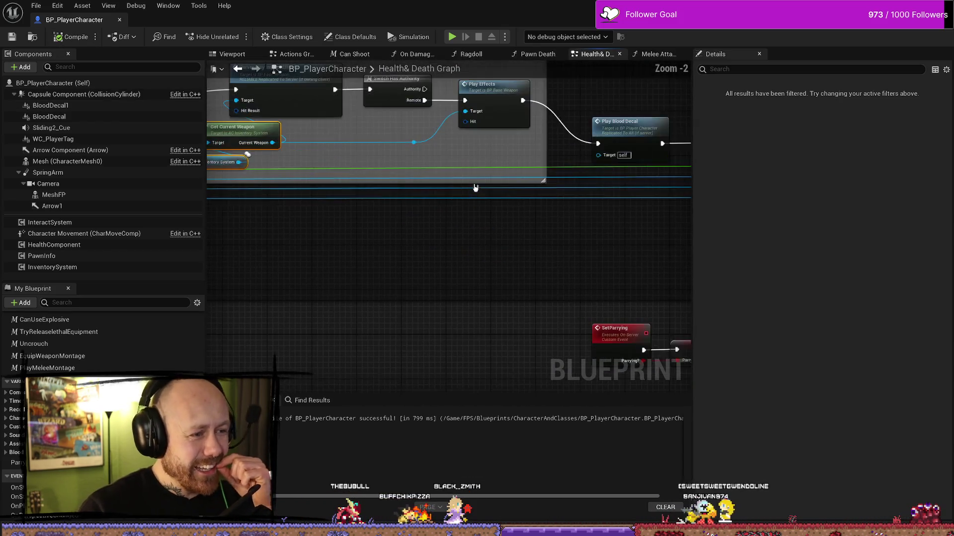
scroll(475, 188, "down", 1)
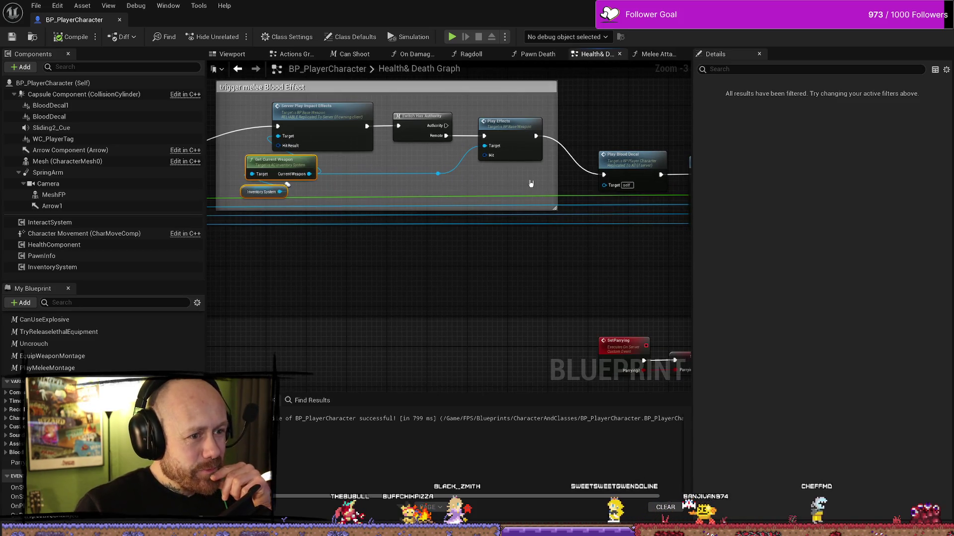
scroll(530, 183, "down", 2)
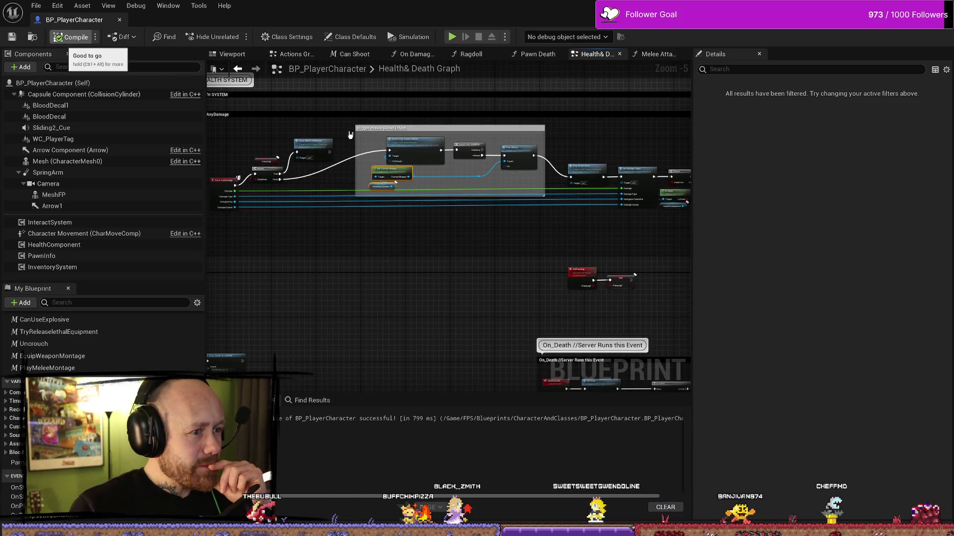
left_click(658, 54)
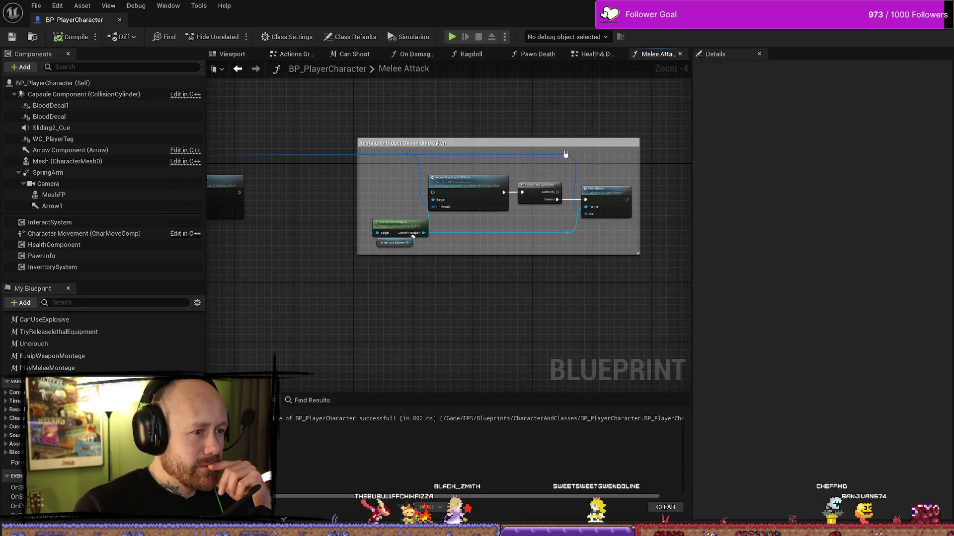
- Save the blueprint and put the 'testing to trigger this in dmg taken' comment title into edit mode
left_click_drag(417, 196, 598, 184)
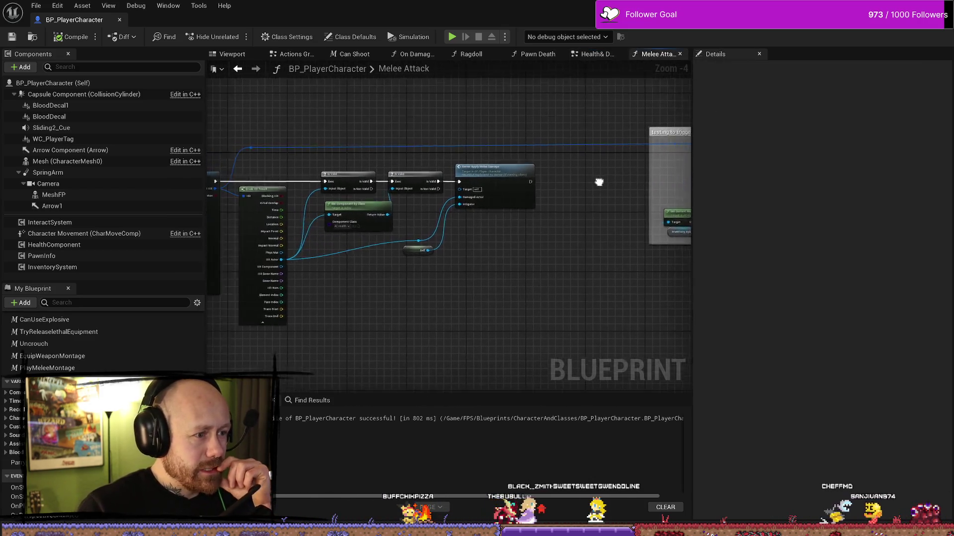
left_click(12, 39)
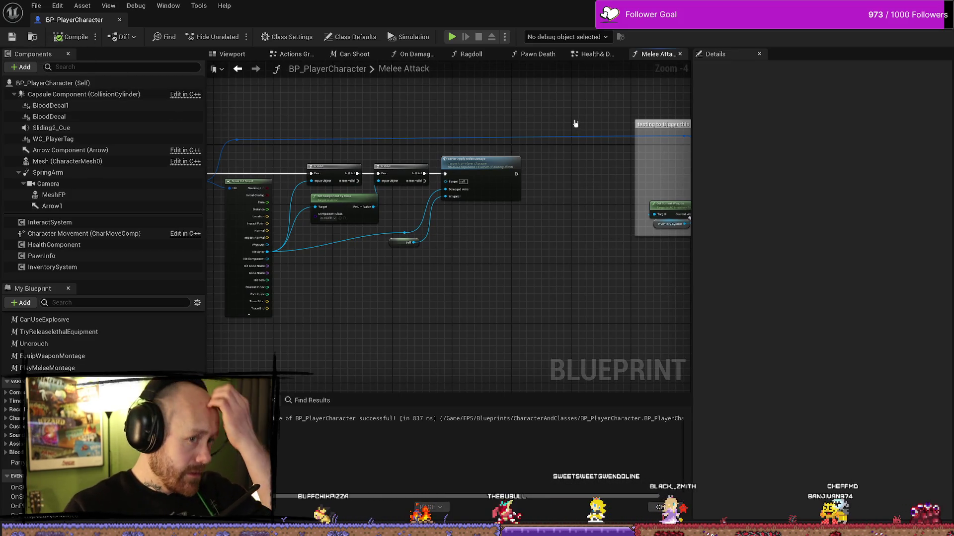
left_click_drag(569, 120, 462, 128)
left_click(553, 127)
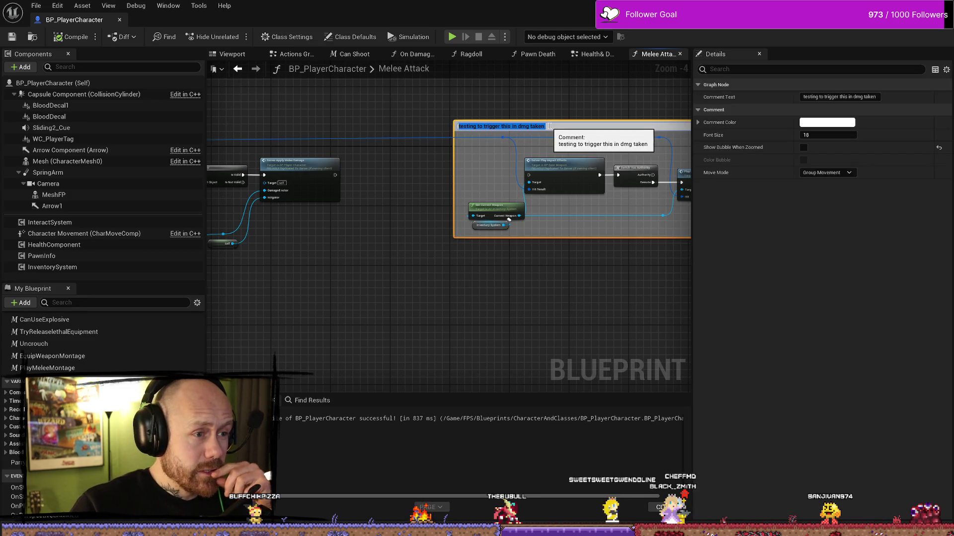
key("Return")
double_click(613, 126)
type("to p")
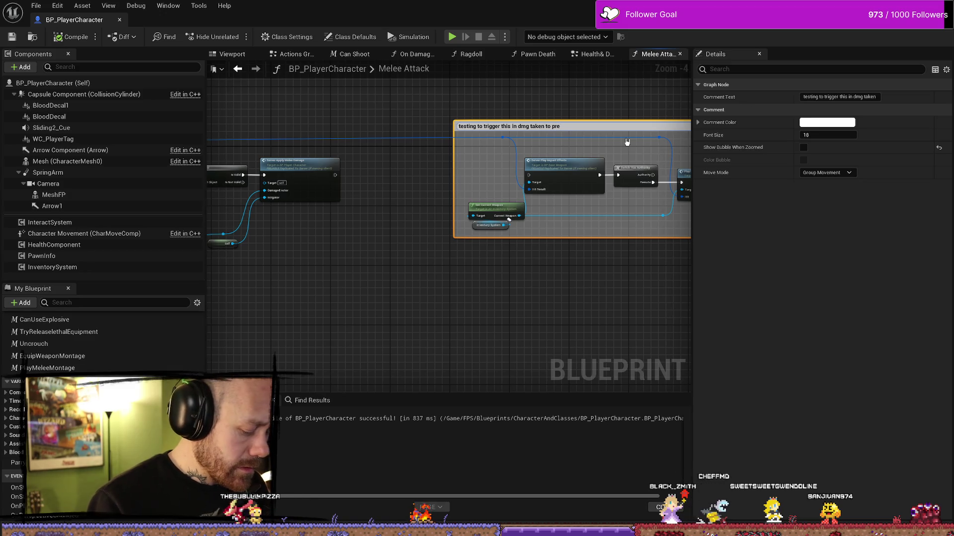
- Append 'to prevent parrying from showing blood' to the comment title, then compile and save
type("reven")
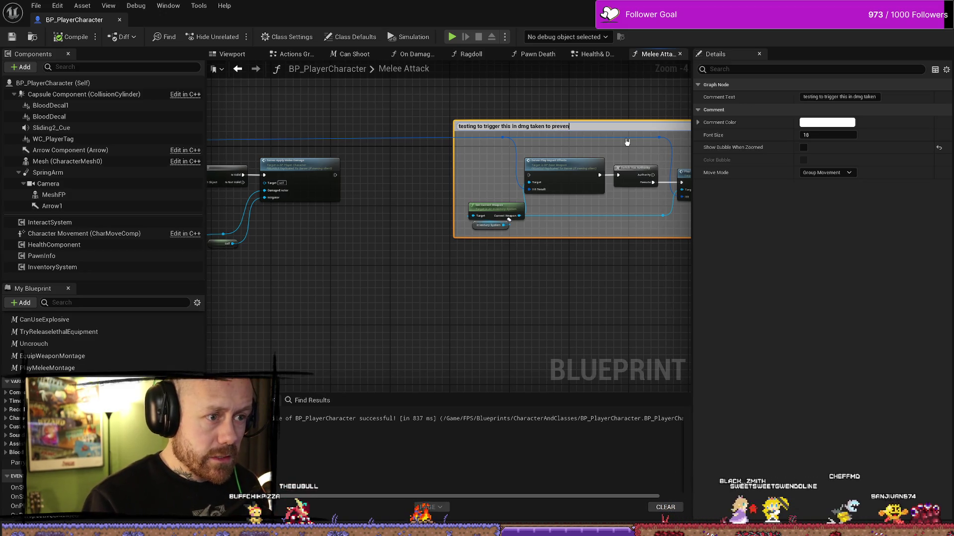
type("t parry")
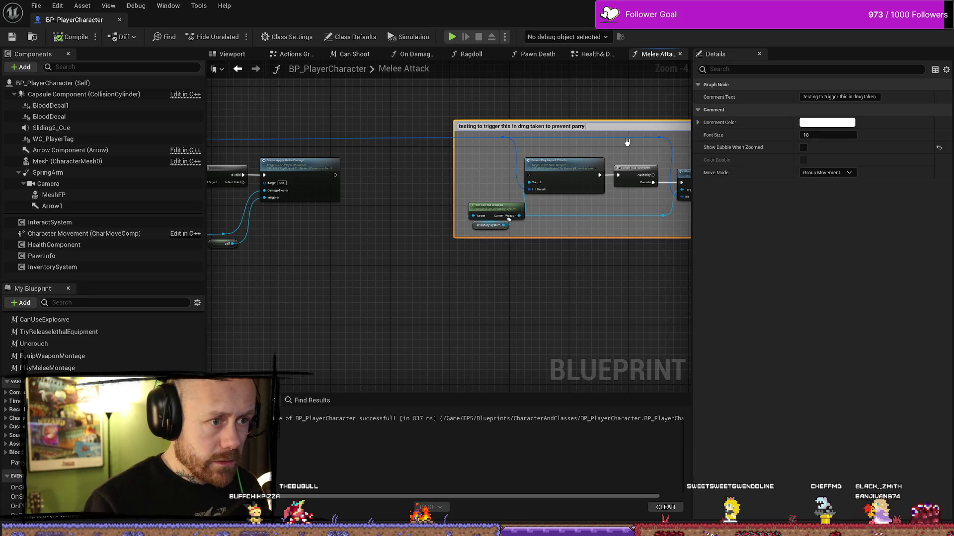
key("BackSpace")
key("BackSpace")
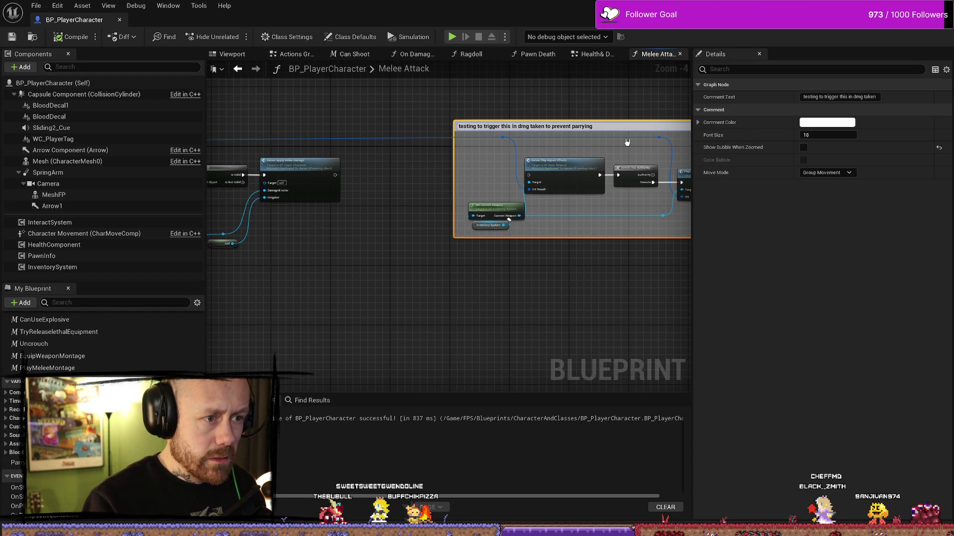
type("form")
type("om showing")
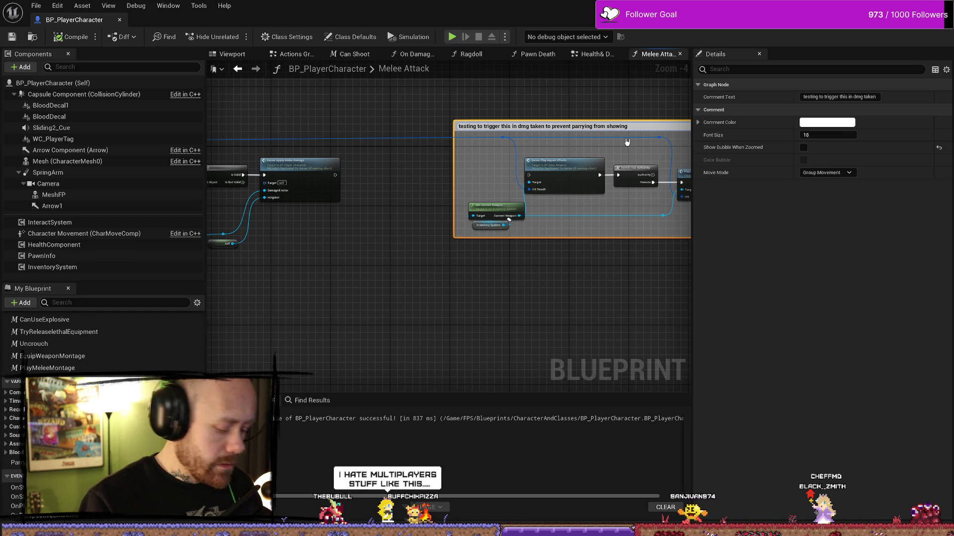
type(" blood")
key("Return")
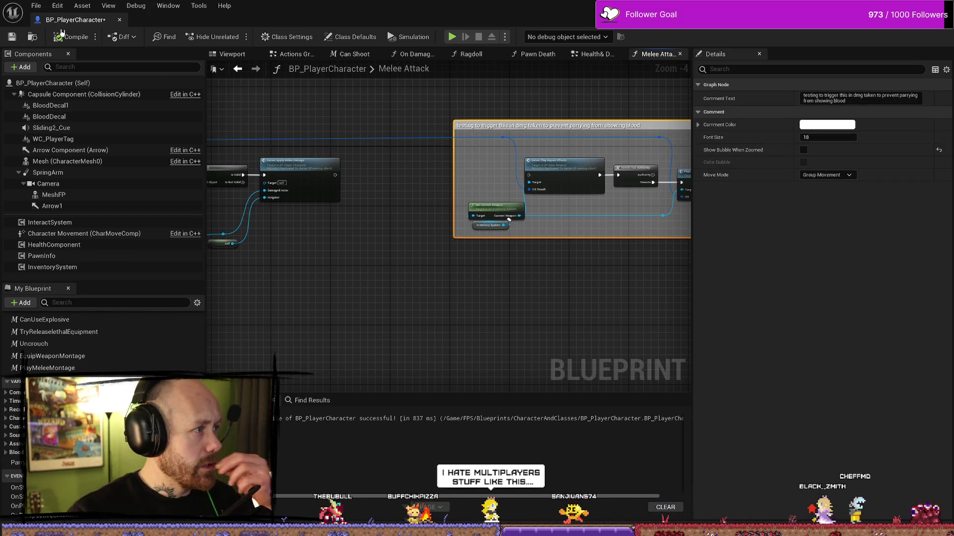
left_click(69, 37)
left_click(12, 36)
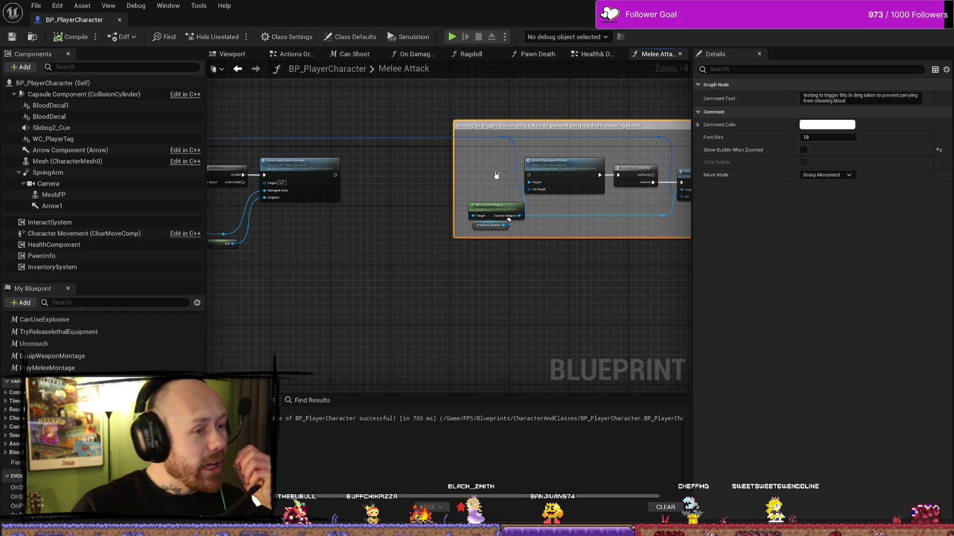
- Save the blueprint, recentre the parrying comment box in view, and save again
left_click(11, 37)
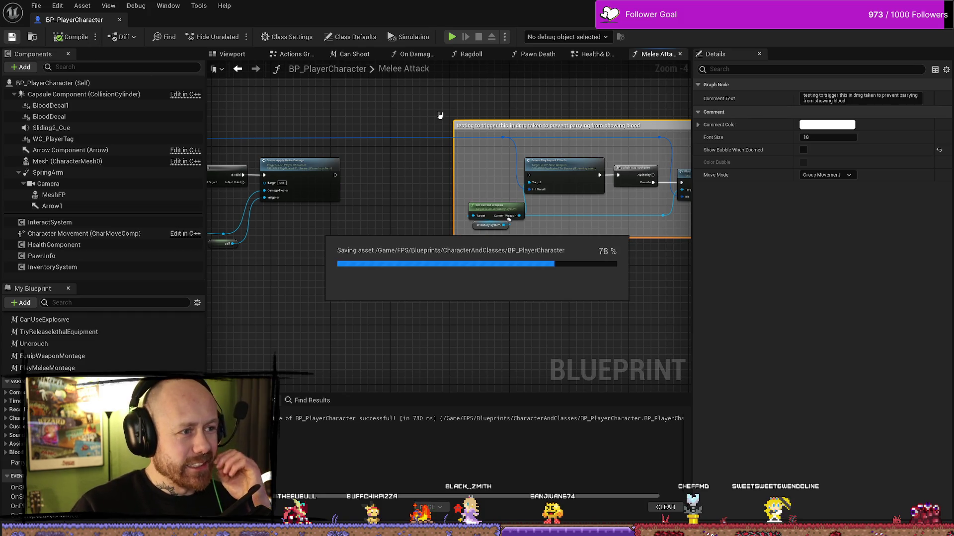
left_click_drag(556, 111, 404, 107)
left_click_drag(248, 133, 439, 158)
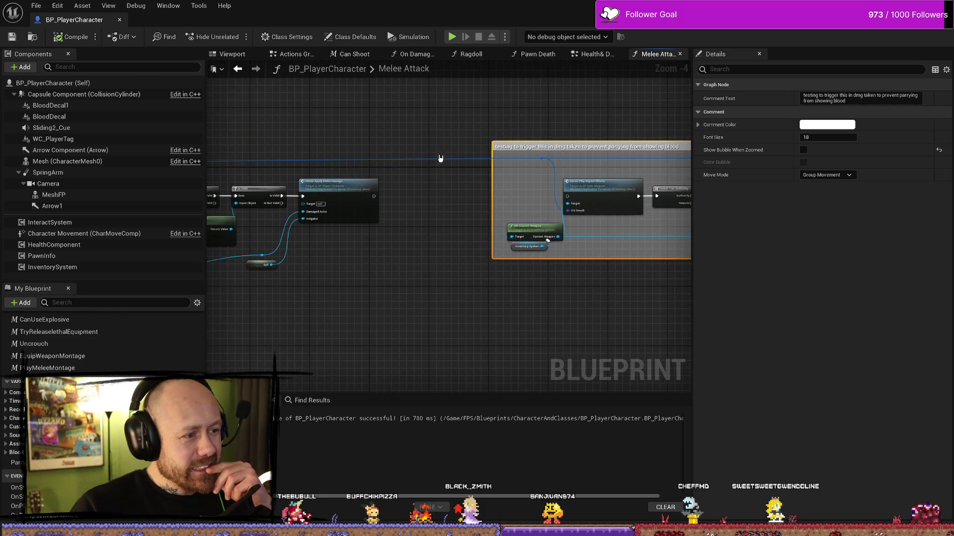
left_click_drag(604, 146, 509, 148)
left_click_drag(624, 146, 596, 151)
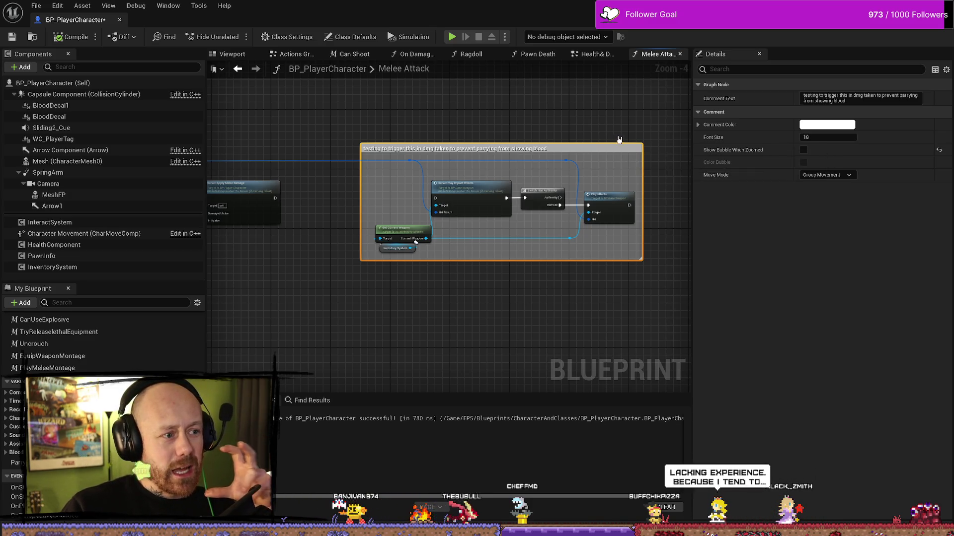
left_click(70, 37)
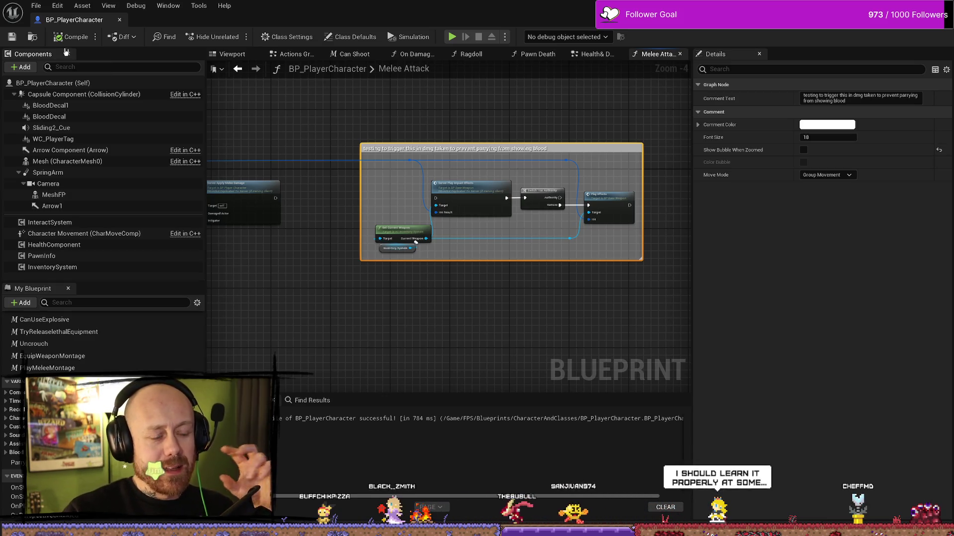
- Raise the parrying comment box's top edge slightly and reselect the comment
left_click(572, 141)
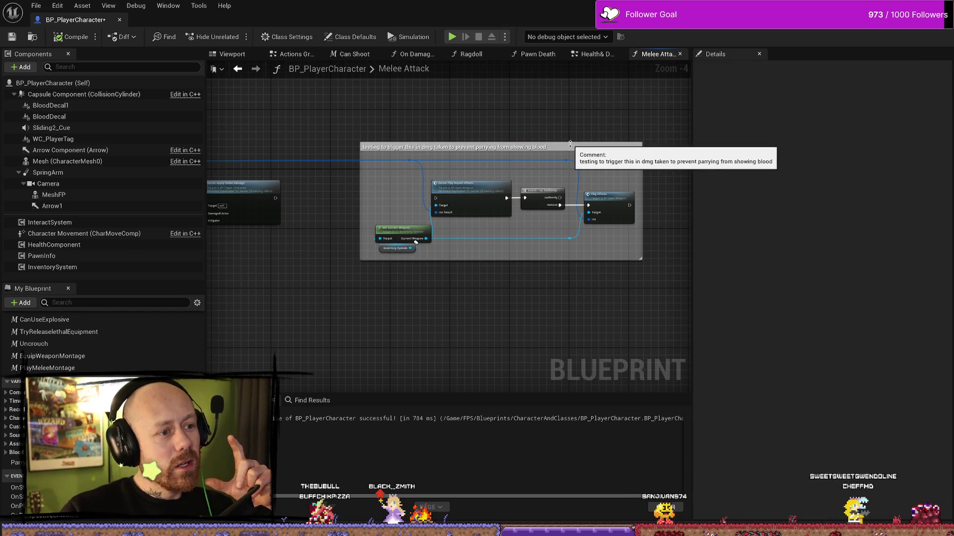
left_click_drag(570, 146, 577, 141)
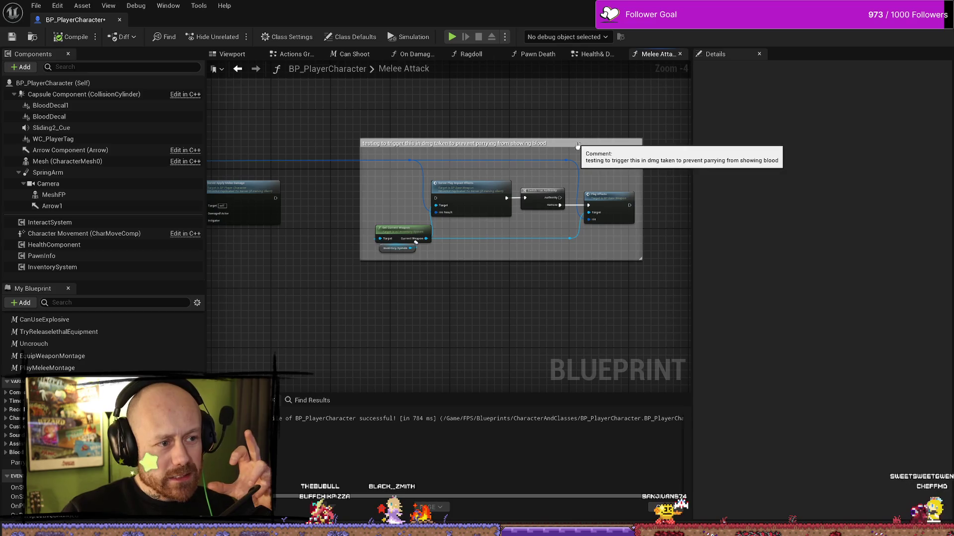
left_click(577, 142)
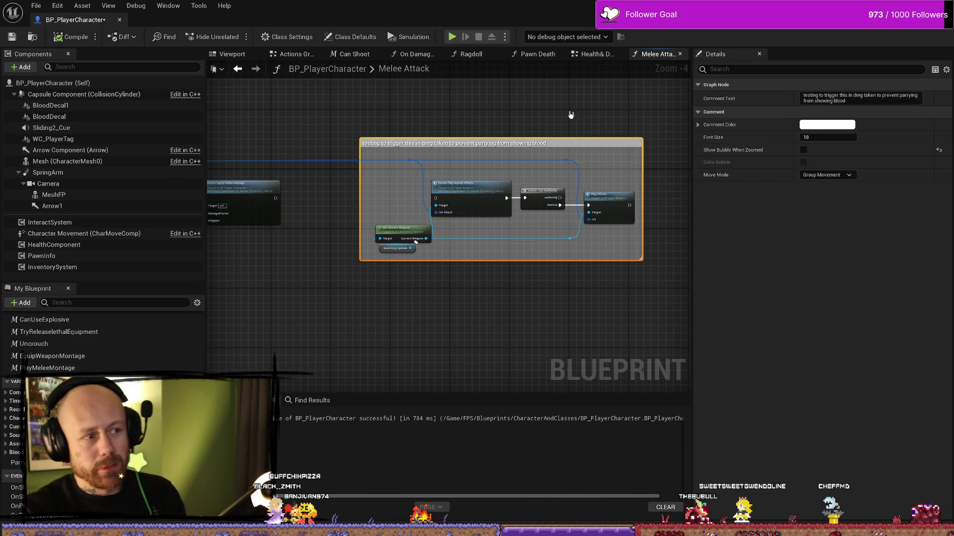
left_click(36, 6)
- Save BP_PlayerCharacter from the File menu
mouse_move(82, 5)
mouse_move(35, 5)
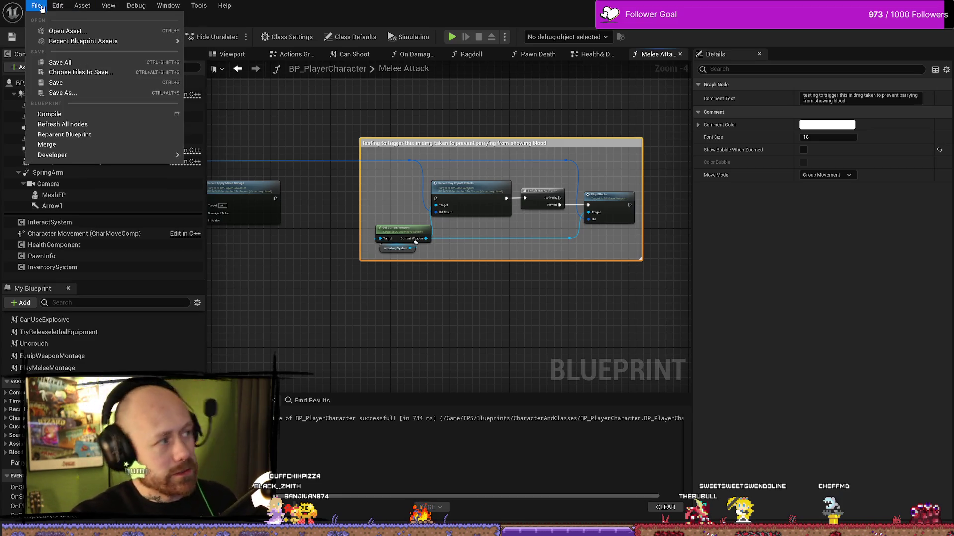
left_click(50, 63)
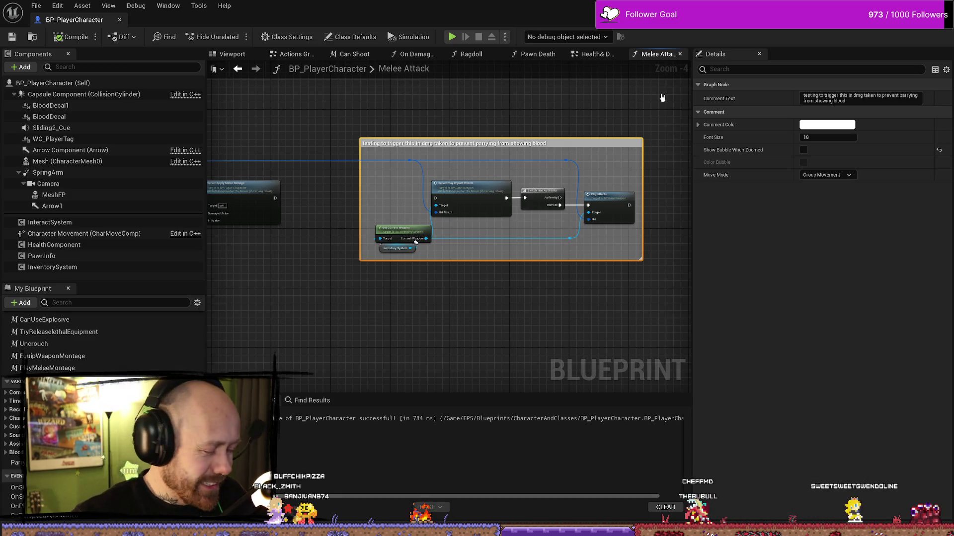
- Switch to the Health & Death Graph and zoom in on the trigger melee Blood Effect comment
left_click_drag(364, 130, 405, 130)
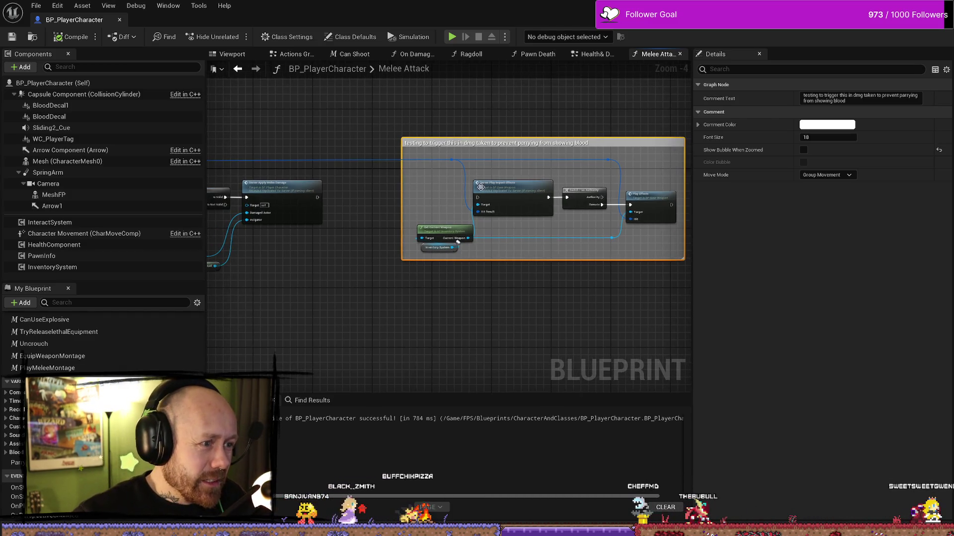
left_click(596, 54)
scroll(395, 127, "up", 3)
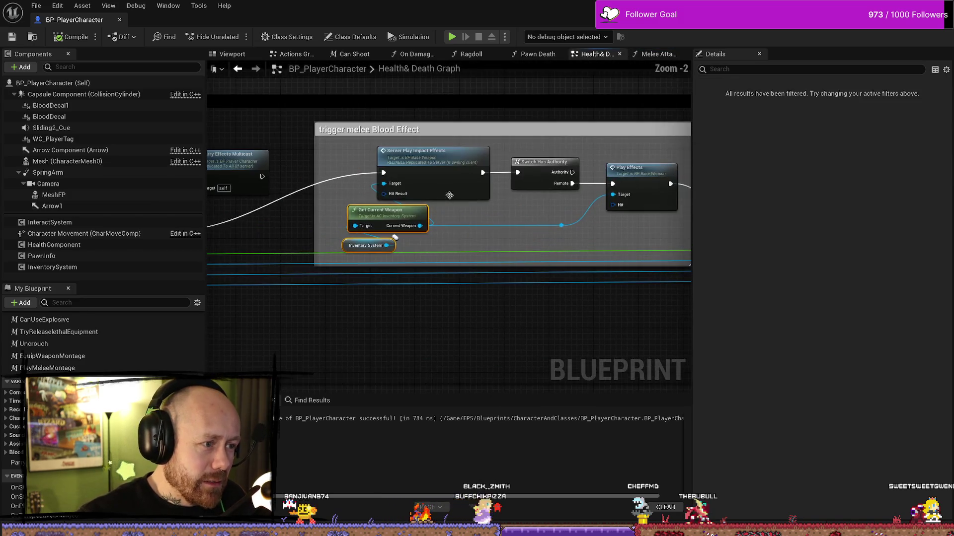
left_click_drag(529, 188, 420, 172)
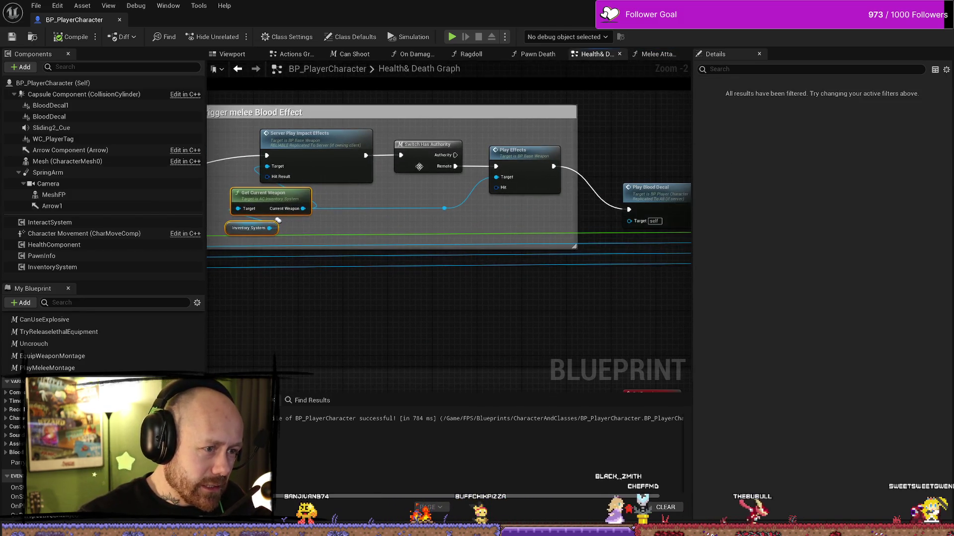
left_click_drag(506, 160, 564, 162)
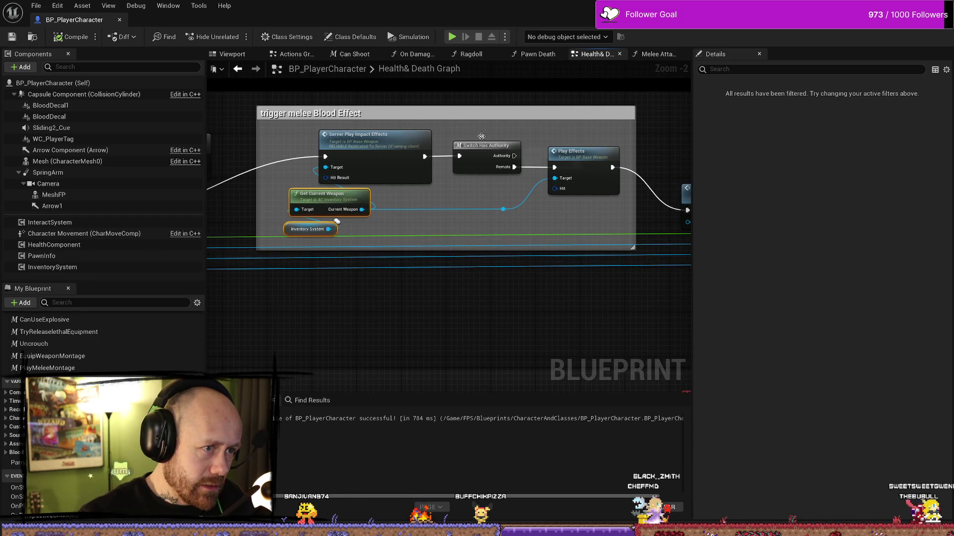
left_click(653, 54)
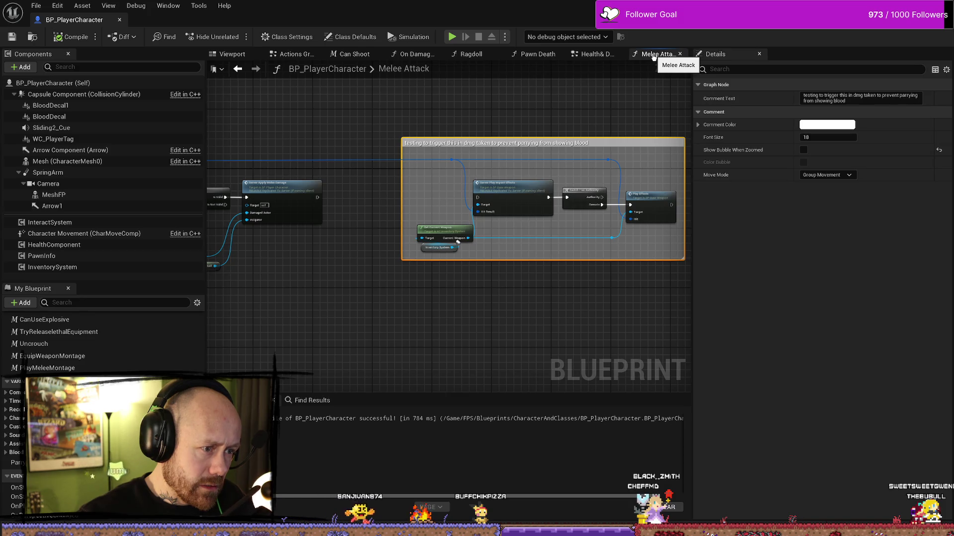
scroll(507, 248, "up", 3)
scroll(455, 199, "down", 1)
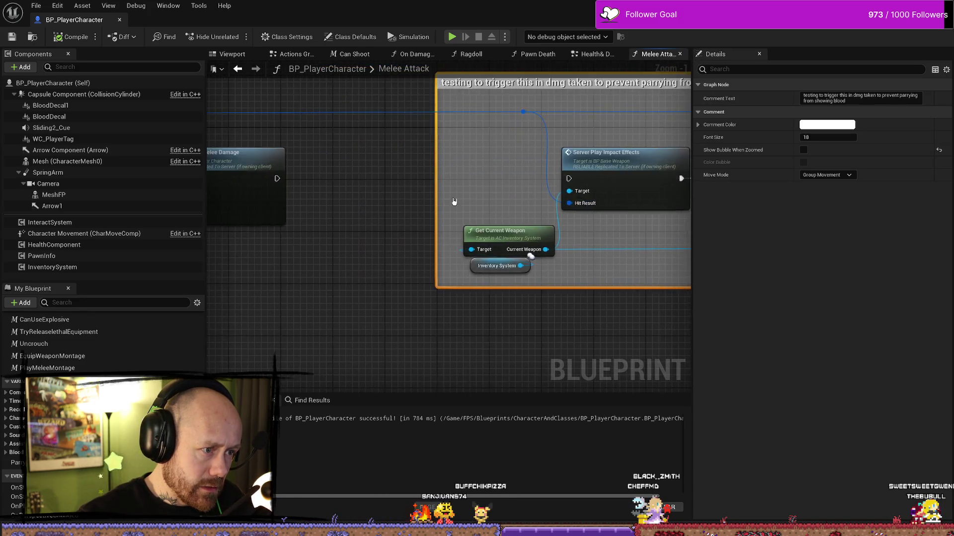
scroll(481, 217, "down", 2)
scroll(309, 206, "up", 2)
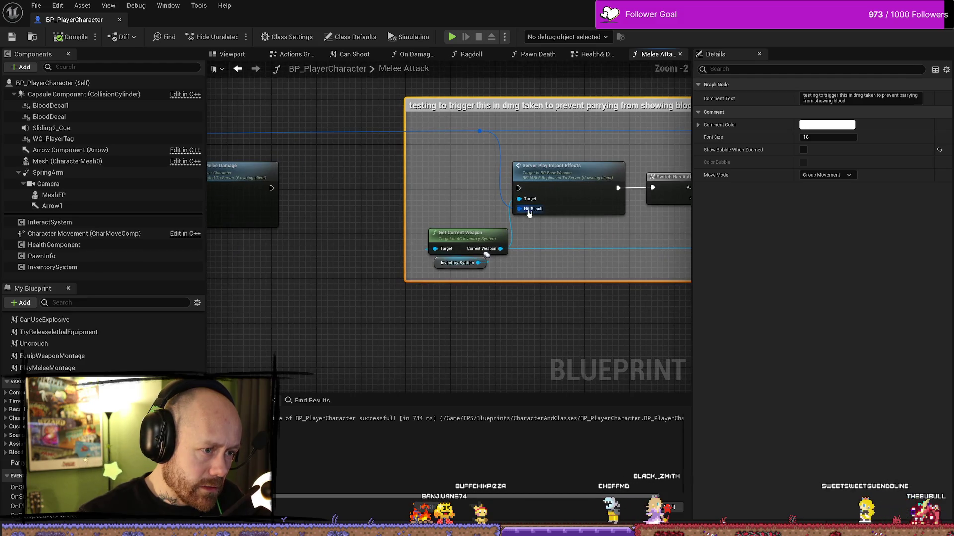
left_click_drag(529, 215, 440, 210)
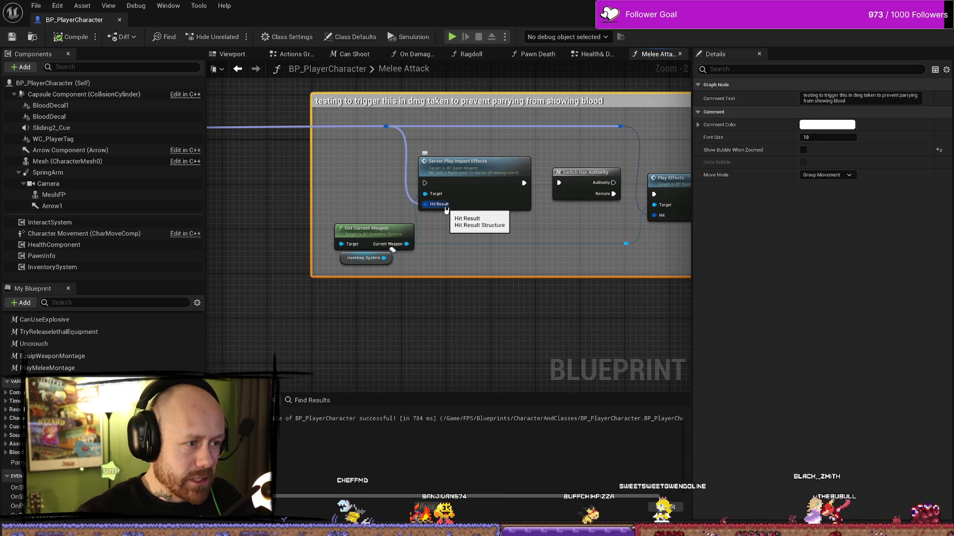
left_click(593, 54)
left_click_drag(519, 220, 477, 217)
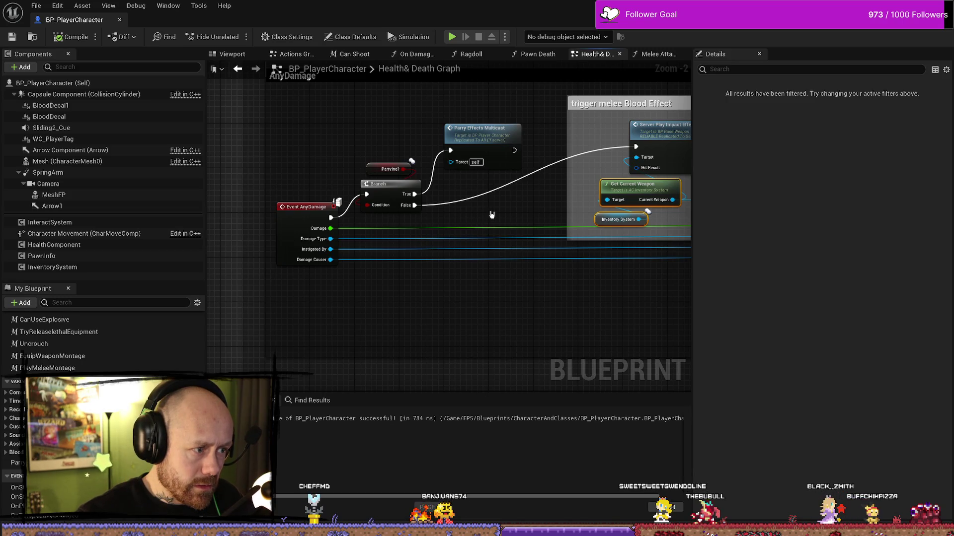
left_click_drag(417, 283, 344, 293)
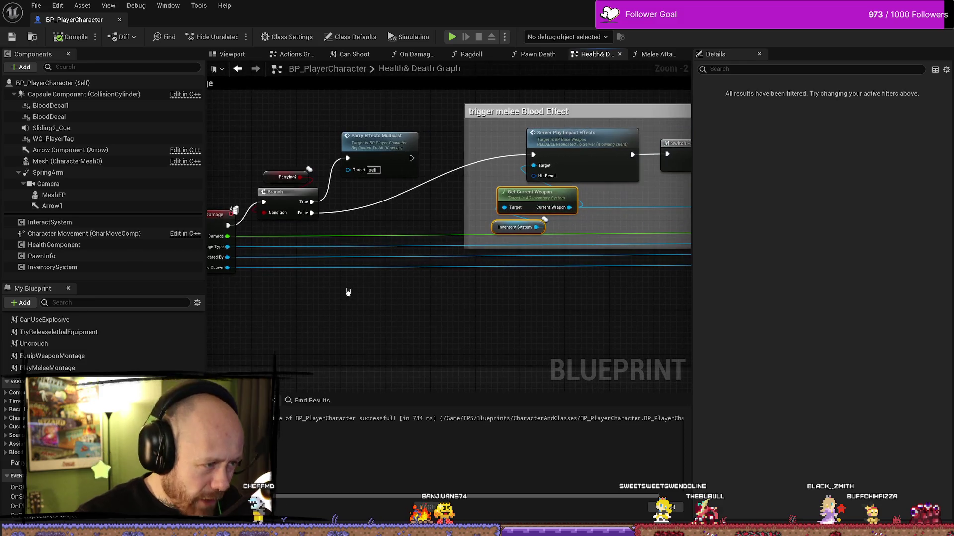
left_click_drag(561, 277, 319, 283)
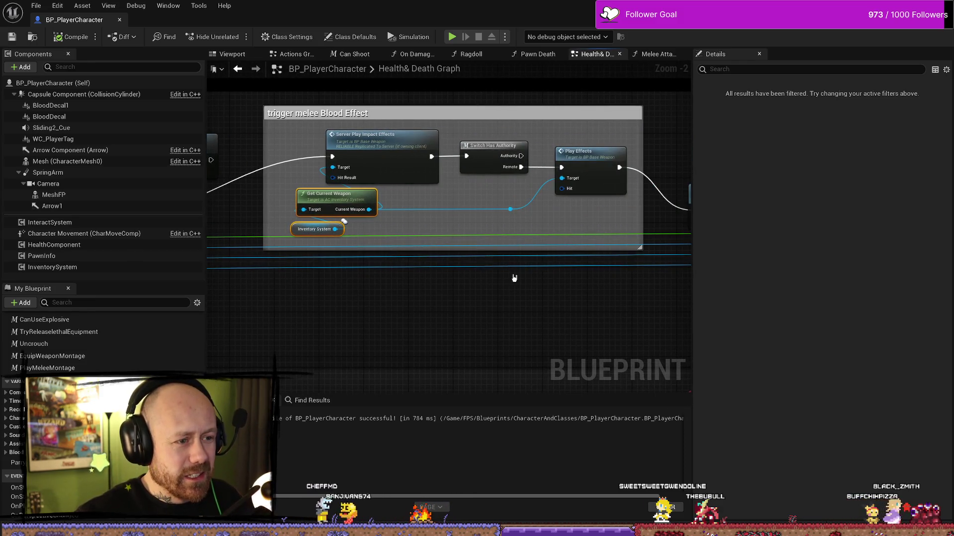
left_click_drag(591, 278, 384, 273)
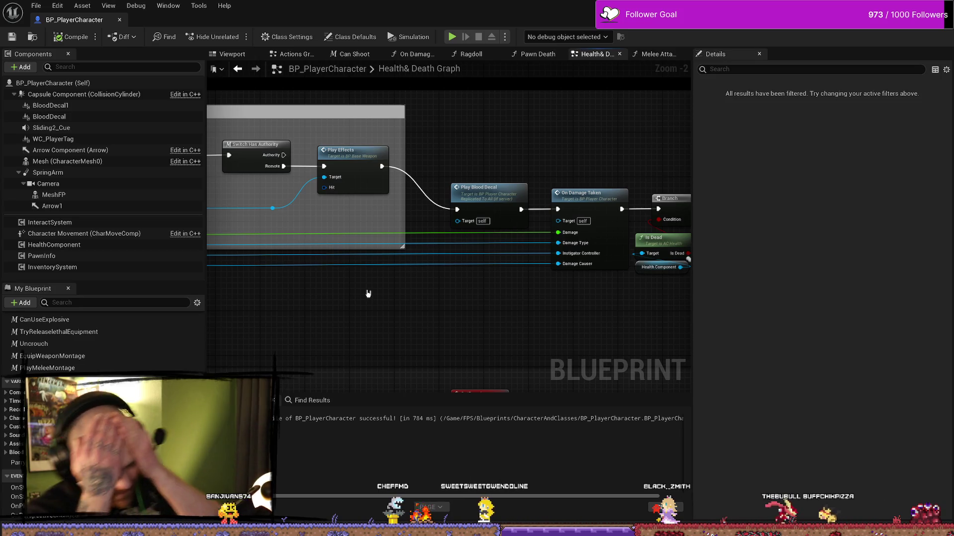
mouse_move(447, 270)
left_mouse_down()
mouse_move(583, 298)
mouse_move(549, 292)
mouse_move(562, 293)
left_mouse_up()
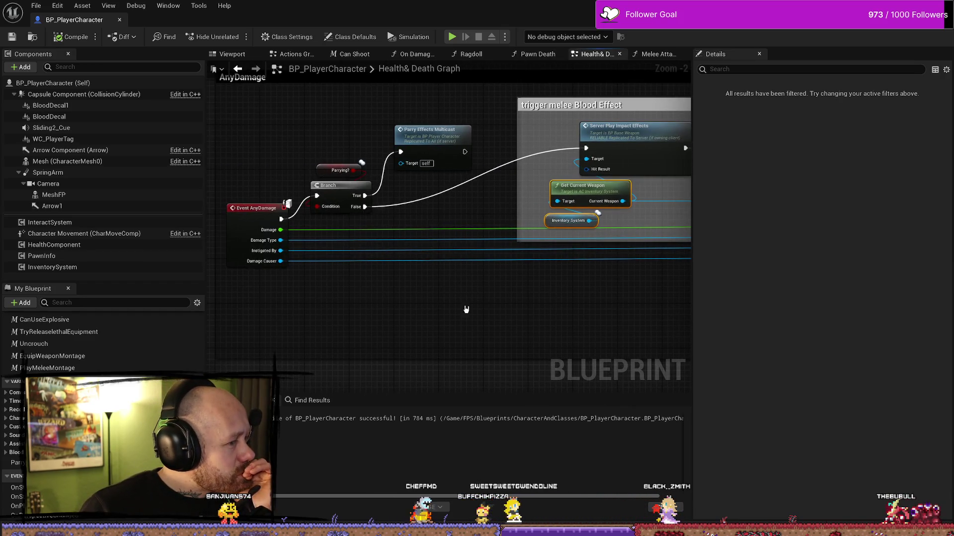
left_click_drag(568, 313, 361, 311)
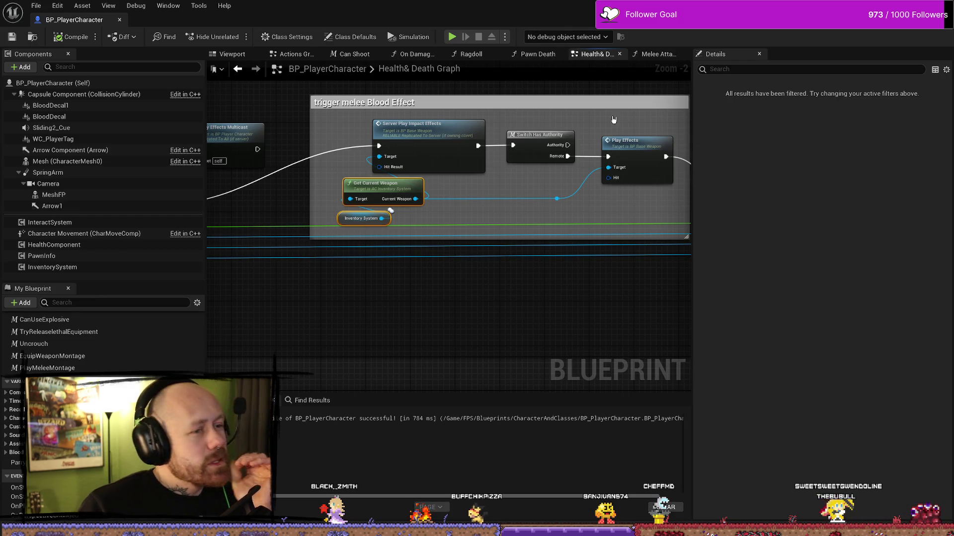
left_click(664, 52)
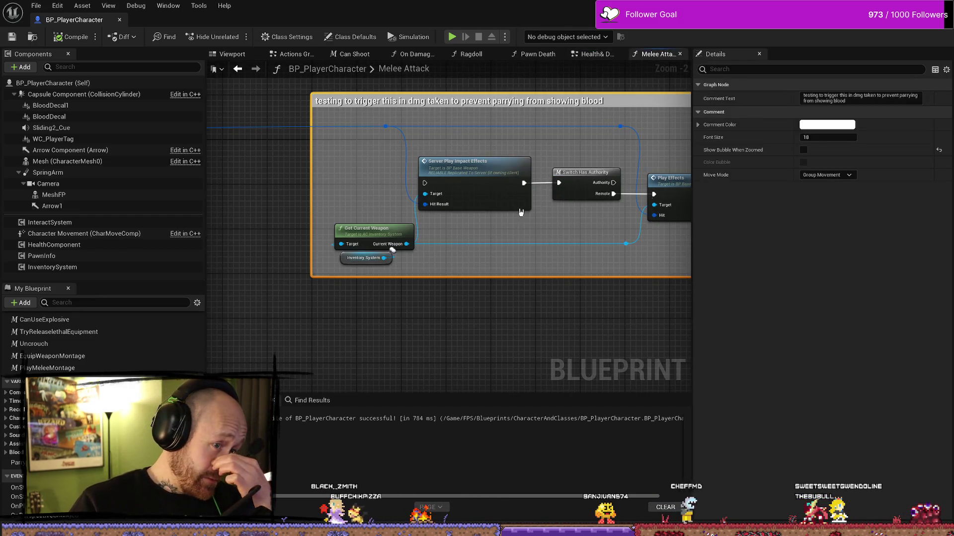
scroll(350, 182, "down", 2)
mouse_move(361, 192)
left_mouse_down()
mouse_move(304, 187)
mouse_move(405, 132)
left_mouse_up()
scroll(405, 133, "up", 4)
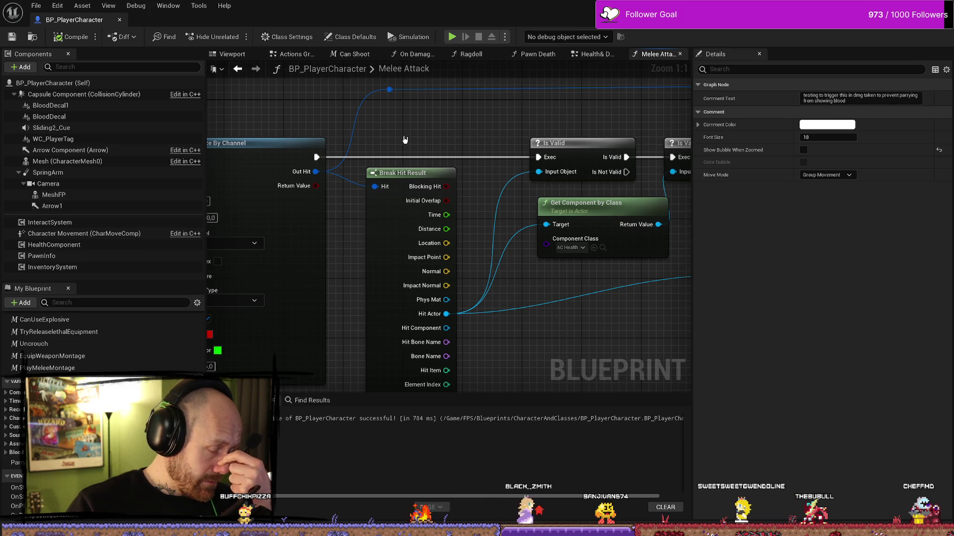
scroll(421, 141, "down", 4)
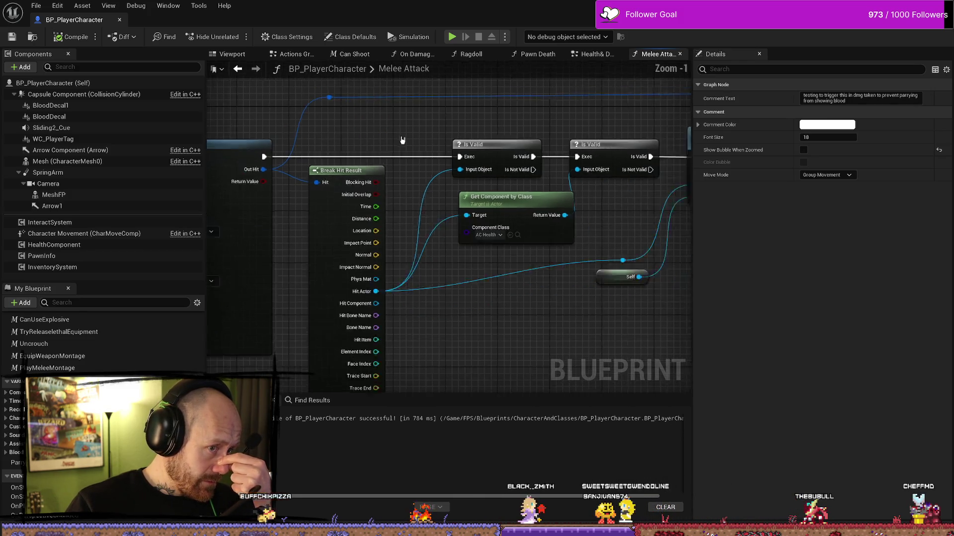
mouse_move(283, 303)
left_mouse_down()
mouse_move(428, 334)
mouse_move(529, 335)
mouse_move(347, 270)
left_mouse_up()
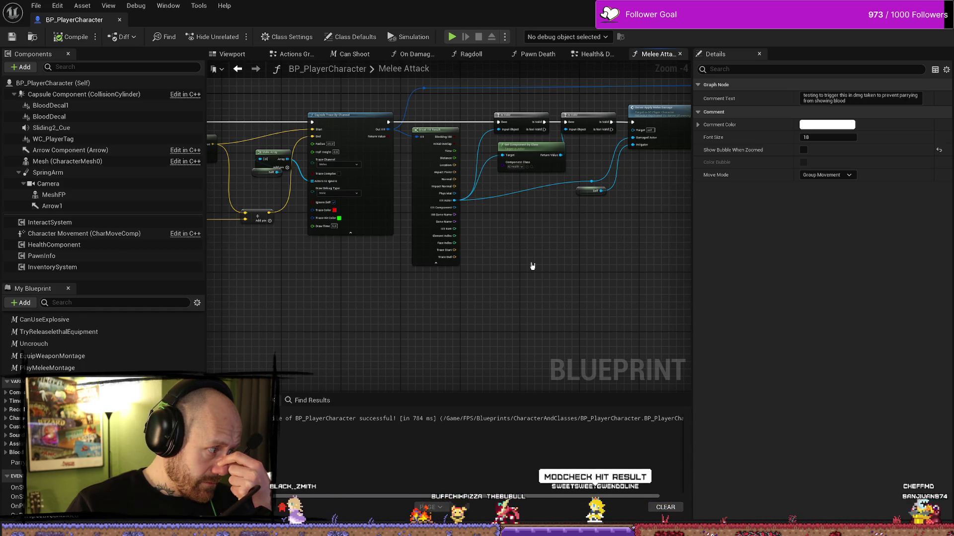
left_click_drag(532, 265, 475, 296)
scroll(470, 284, "up", 1)
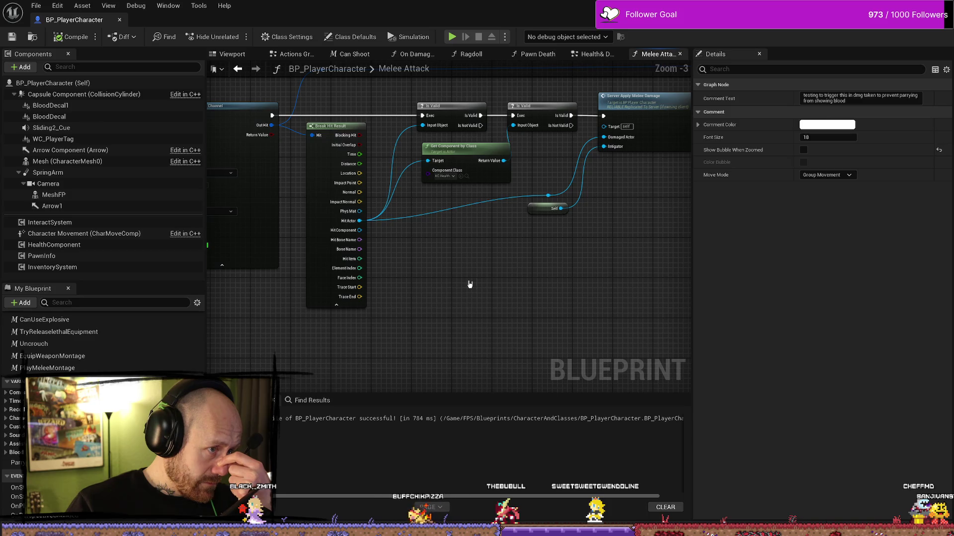
mouse_move(531, 294)
left_mouse_down()
mouse_move(475, 312)
mouse_move(558, 301)
left_mouse_up()
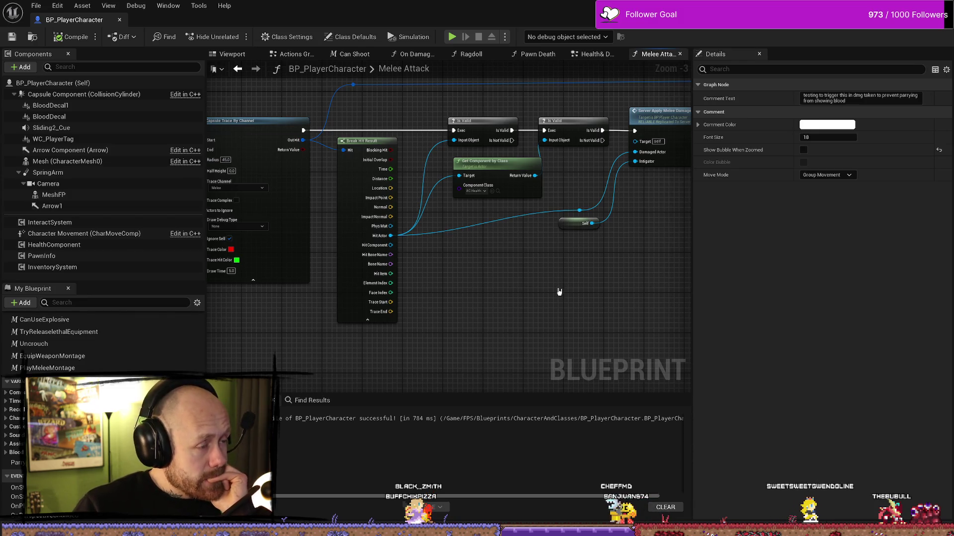
left_click(596, 54)
mouse_move(343, 300)
left_mouse_down()
mouse_move(504, 299)
mouse_move(434, 306)
mouse_move(455, 303)
left_mouse_up()
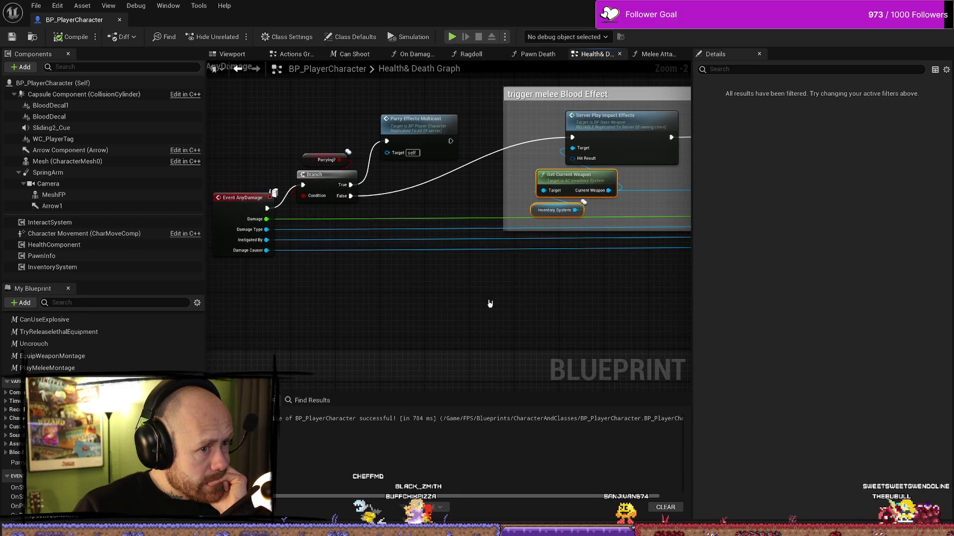
mouse_move(594, 302)
left_mouse_down()
mouse_move(507, 303)
mouse_move(563, 305)
left_mouse_up()
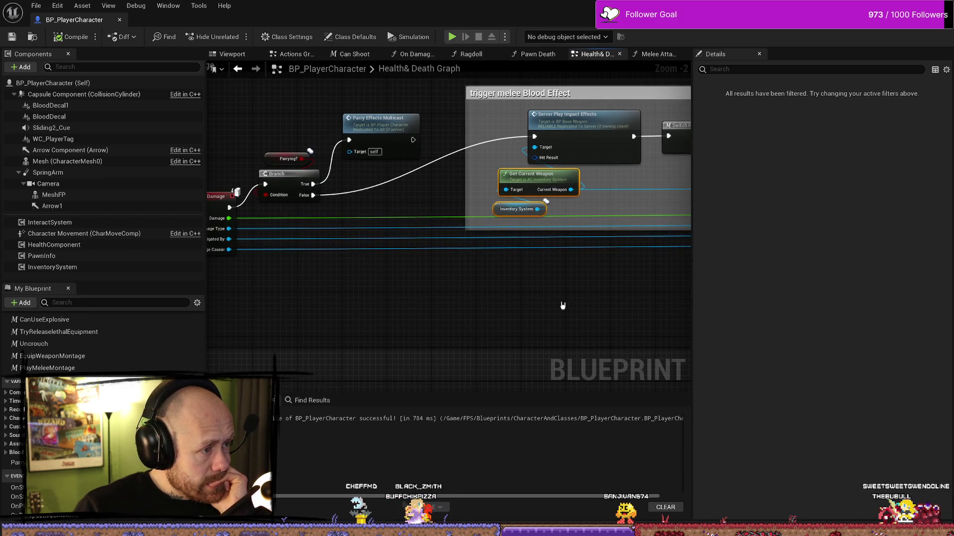
left_click_drag(402, 314, 472, 313)
scroll(474, 311, "down", 1)
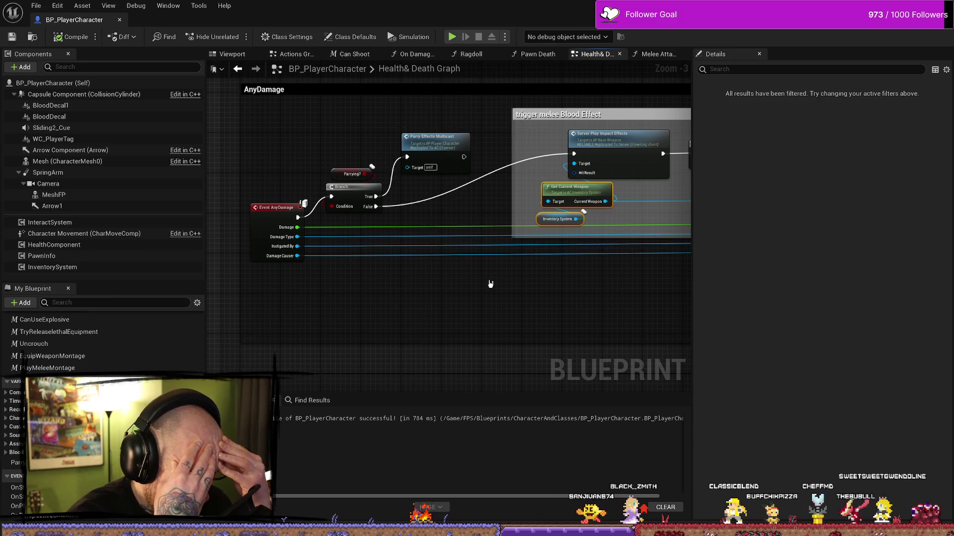
mouse_move(491, 283)
left_mouse_down()
mouse_move(387, 228)
mouse_move(367, 249)
mouse_move(392, 232)
mouse_move(304, 217)
left_mouse_up()
scroll(391, 232, "down", 1)
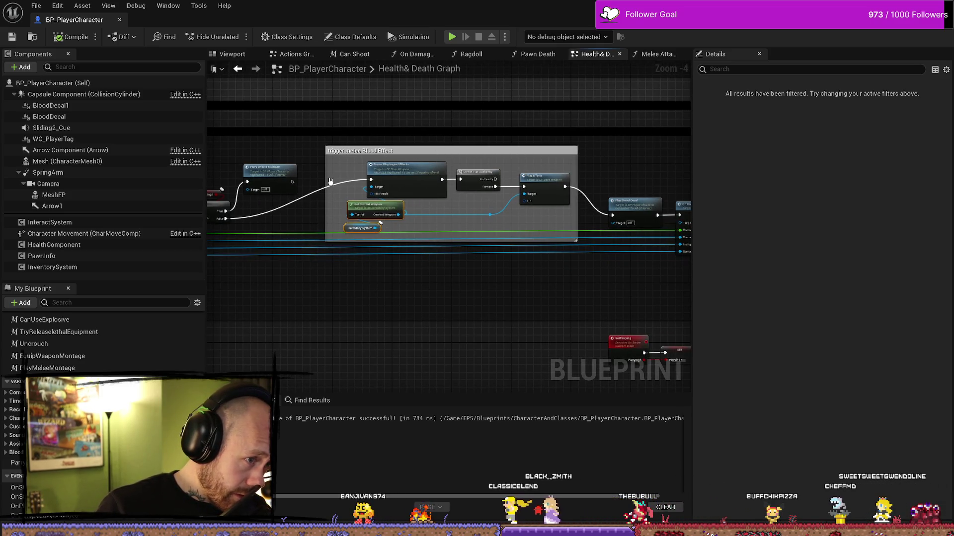
left_click(409, 152)
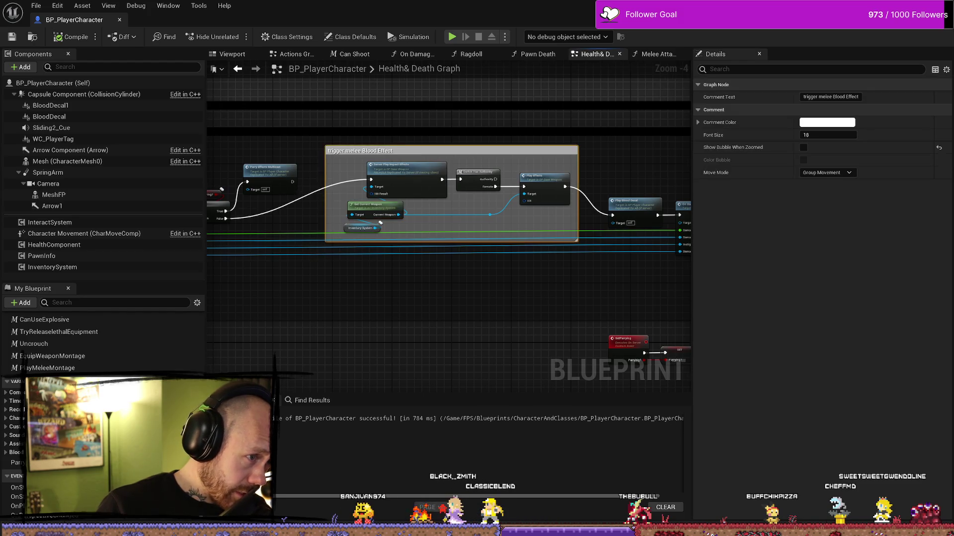
scroll(387, 200, "up", 2)
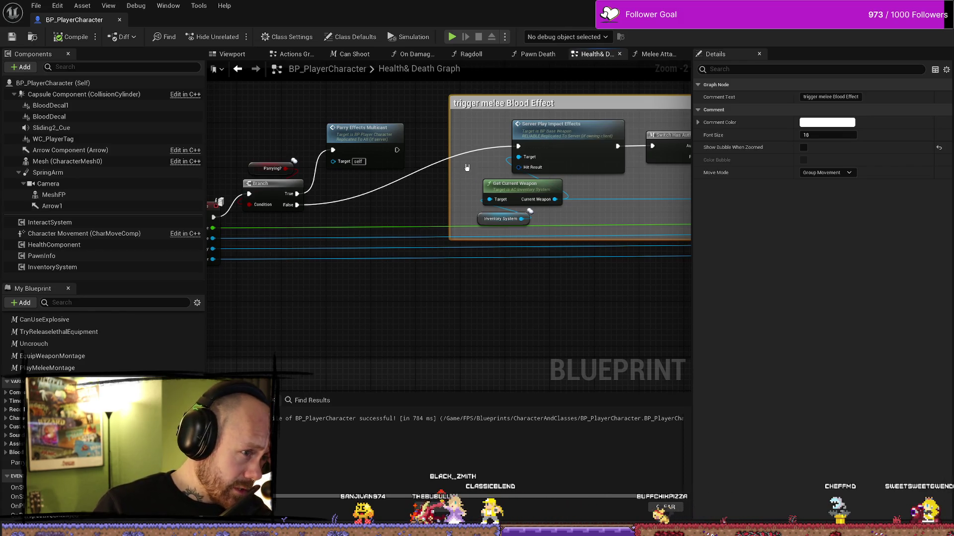
left_click_drag(440, 183, 364, 185)
scroll(303, 207, "down", 1)
left_click_drag(248, 207, 303, 208)
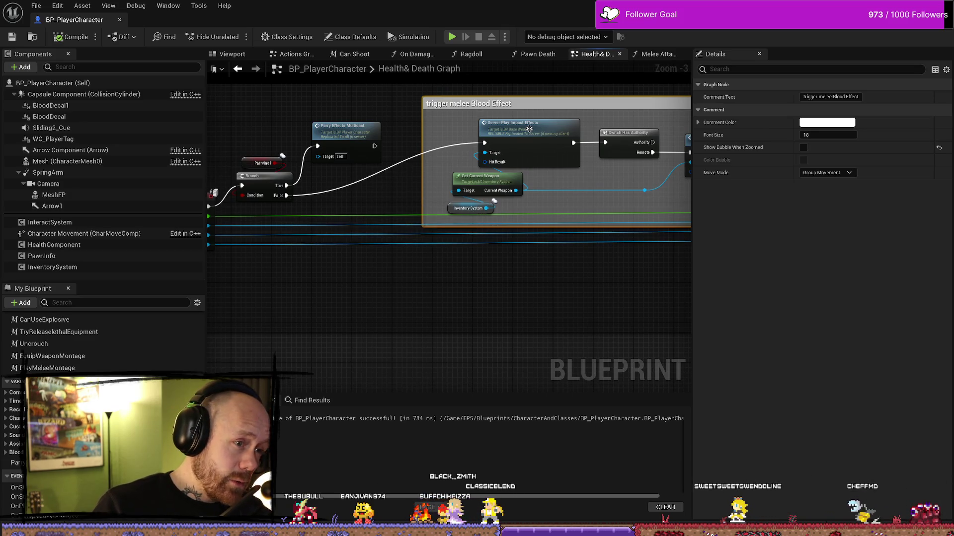
left_click_drag(600, 146, 460, 147)
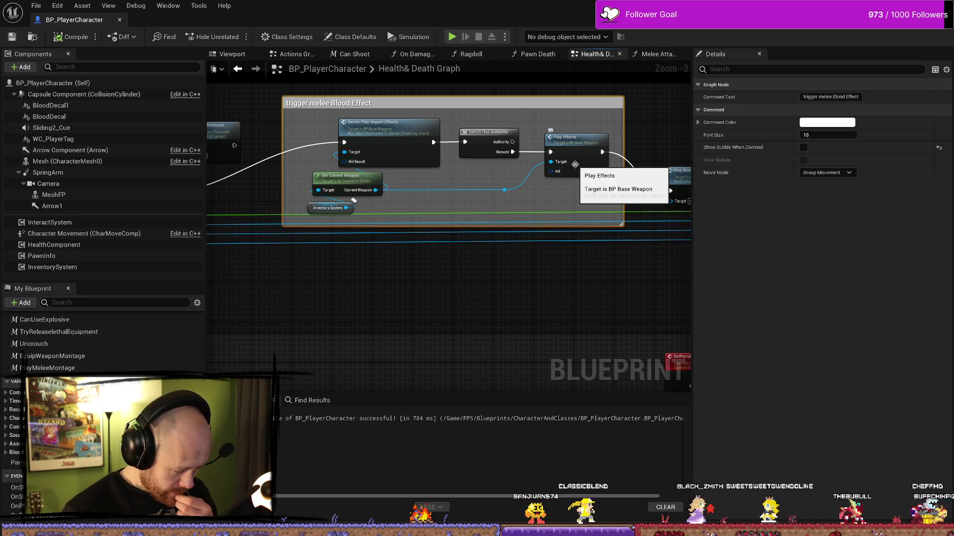
left_click_drag(272, 196, 324, 199)
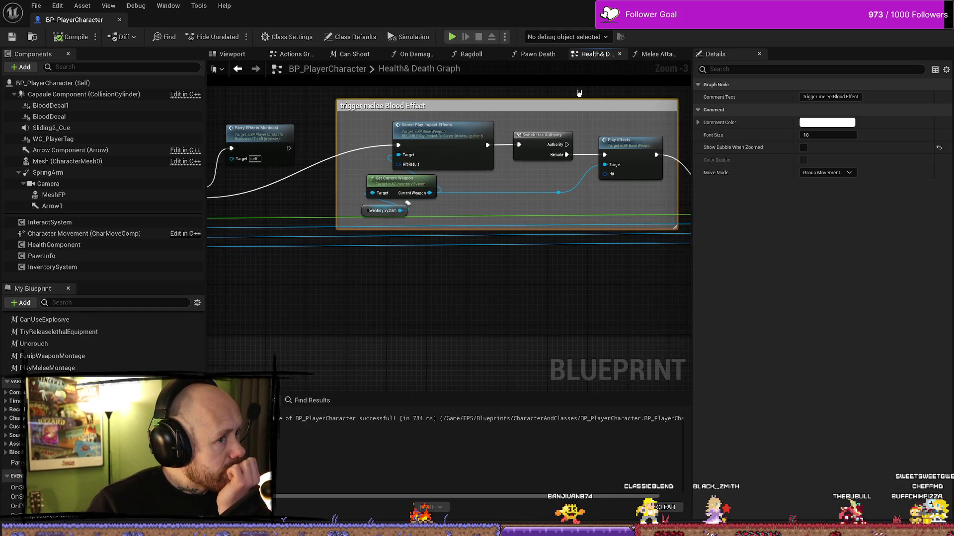
left_click(659, 54)
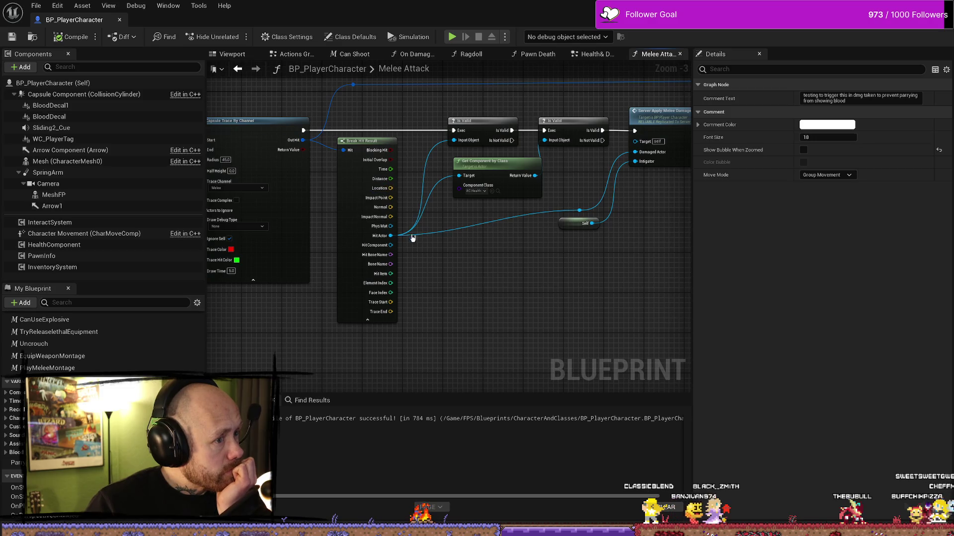
- Pan the Melee Attack graph from the Capsule Trace nodes to Server Apply Melee Damage
mouse_move(288, 307)
left_mouse_down()
mouse_move(436, 326)
mouse_move(422, 340)
mouse_move(496, 341)
mouse_move(371, 323)
left_mouse_up()
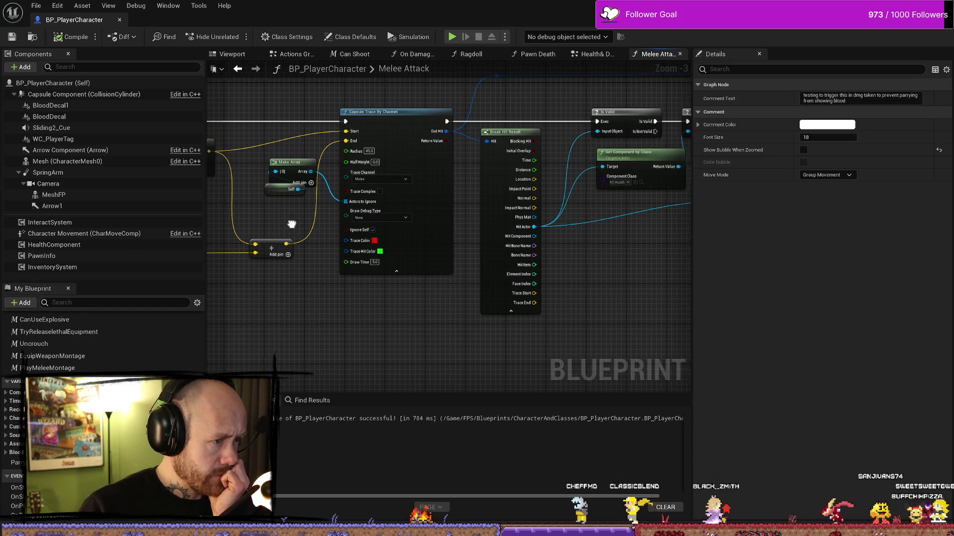
left_click_drag(292, 222, 341, 228)
left_click_drag(605, 300, 587, 298)
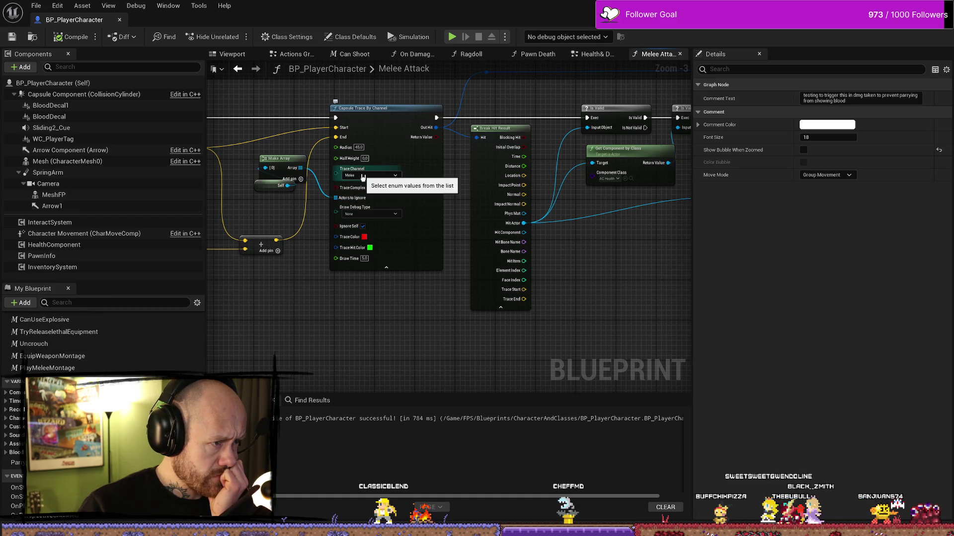
mouse_move(393, 363)
left_mouse_down()
mouse_move(525, 366)
mouse_move(447, 334)
left_mouse_up()
left_click_drag(580, 349, 425, 344)
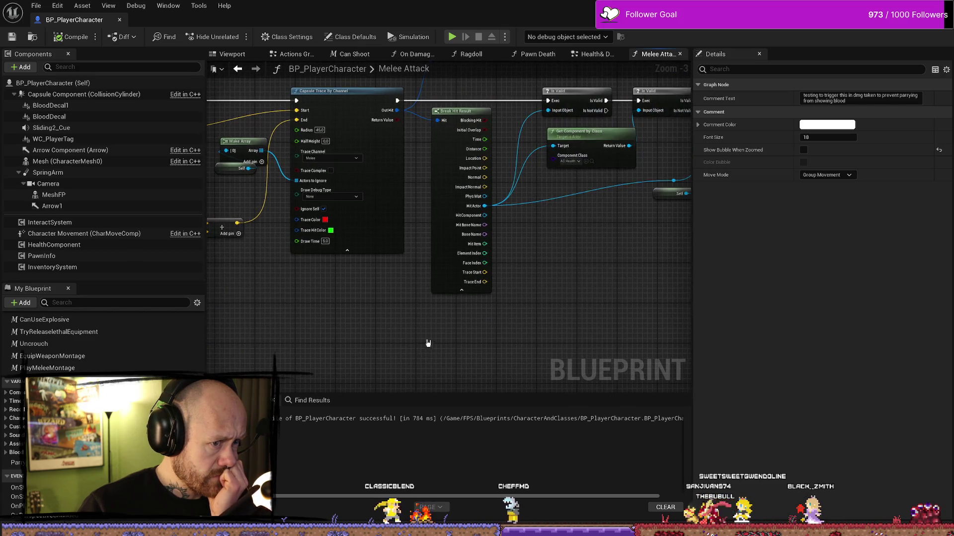
scroll(572, 266, "up", 1)
left_click_drag(572, 266, 545, 312)
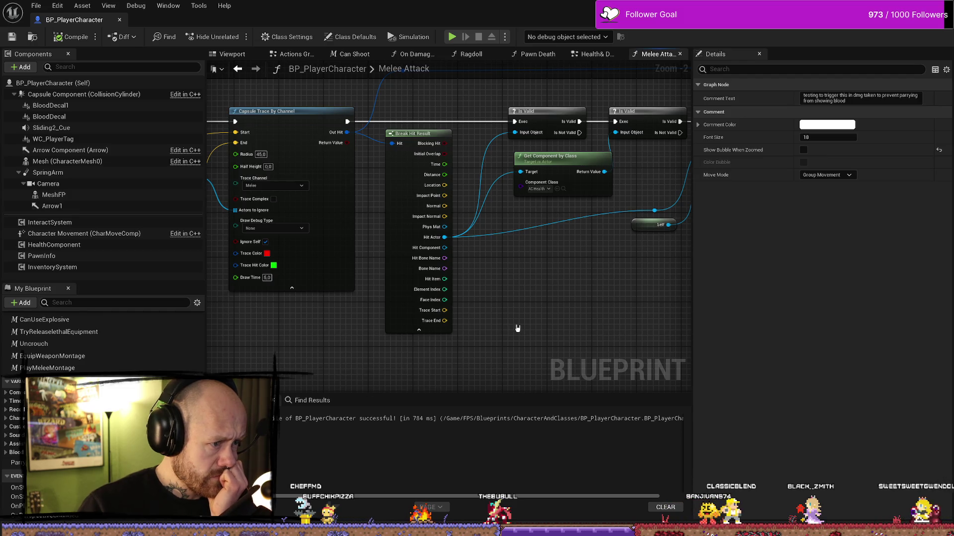
mouse_move(517, 329)
left_mouse_down()
mouse_move(531, 300)
mouse_move(566, 310)
mouse_move(511, 315)
mouse_move(549, 322)
mouse_move(525, 330)
left_mouse_up()
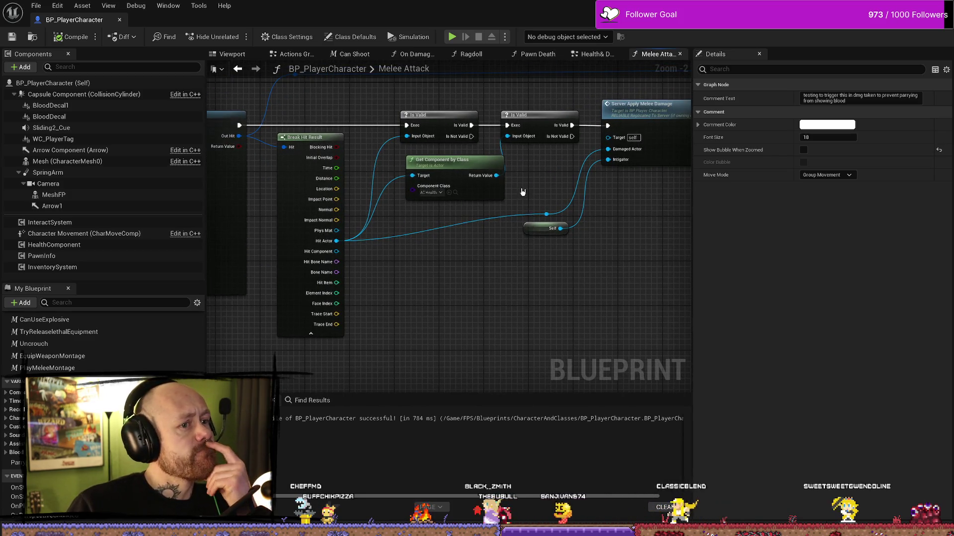
- Show the Health & Death Graph centred on the Event AnyDamage and Parry nodes
left_click(576, 55)
mouse_move(320, 283)
left_mouse_down()
mouse_move(563, 277)
mouse_move(436, 260)
left_mouse_up()
scroll(558, 281, "up", 1)
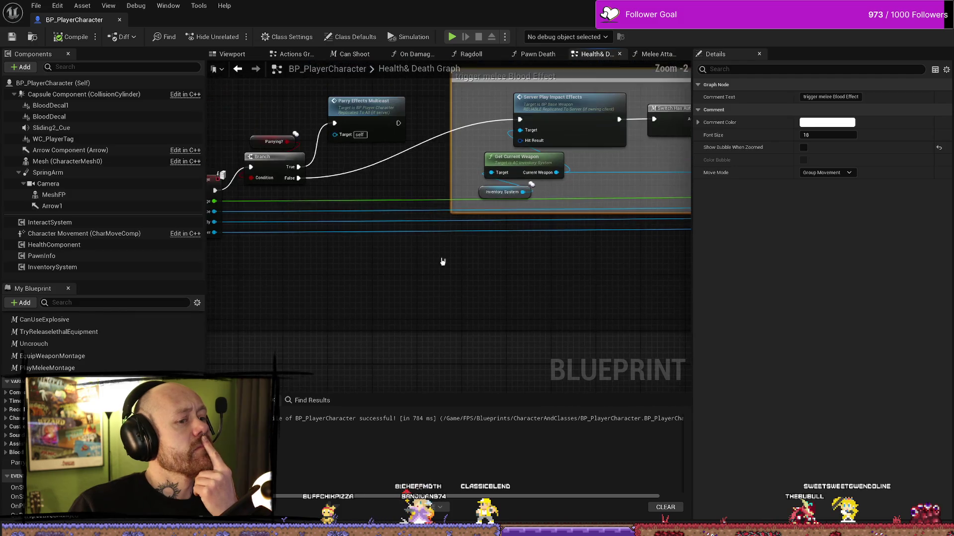
scroll(541, 278, "down", 2)
left_click_drag(541, 279, 270, 277)
scroll(522, 273, "up", 2)
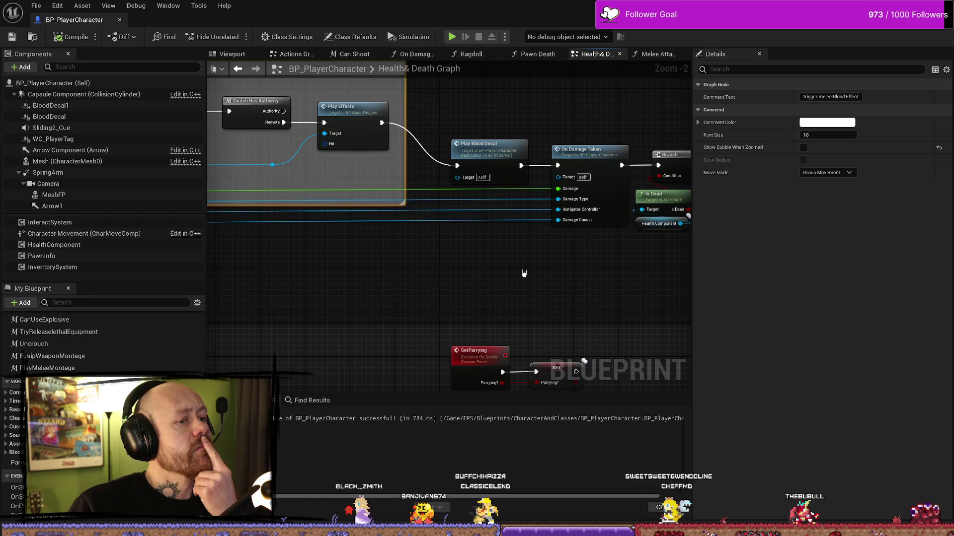
left_click_drag(567, 272, 439, 272)
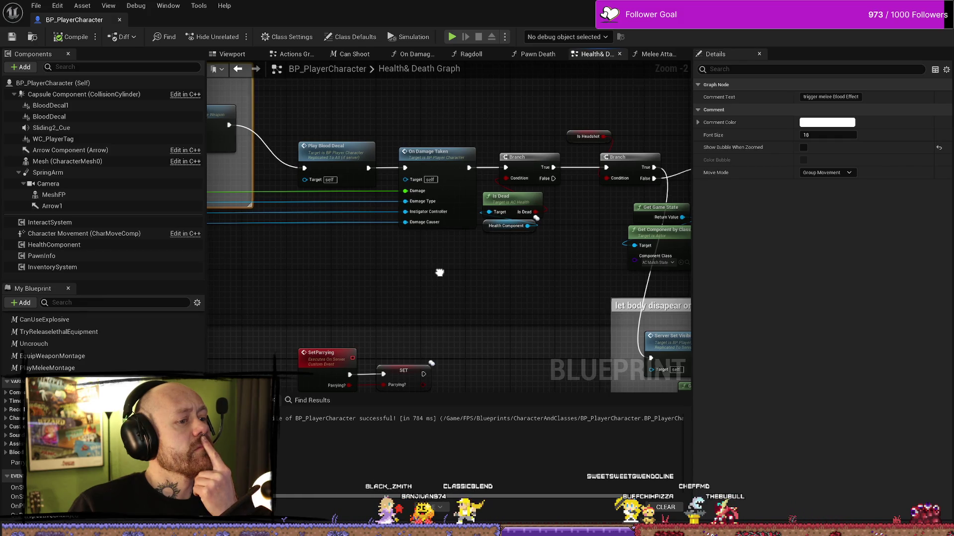
scroll(439, 272, "down", 2)
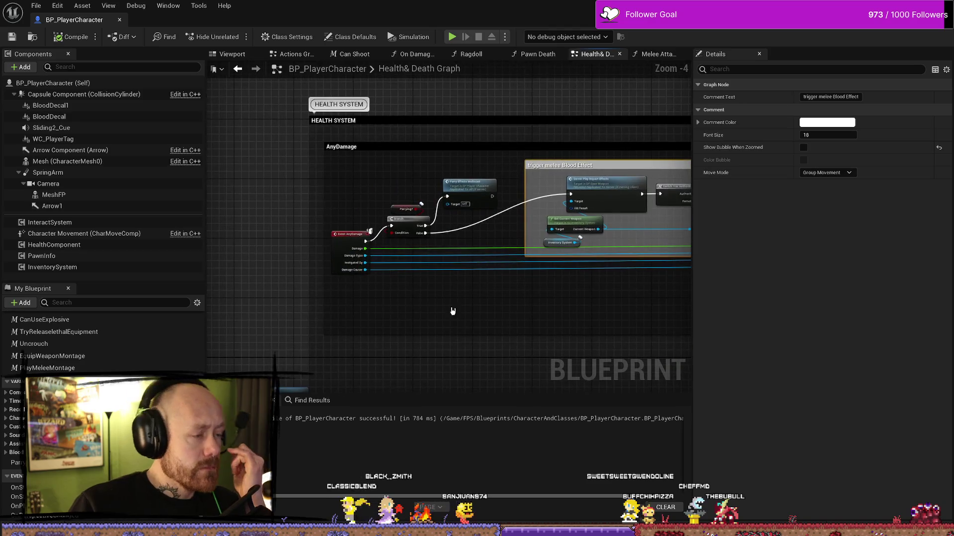
scroll(417, 301, "up", 2)
mouse_move(344, 235)
left_mouse_down()
mouse_move(394, 275)
mouse_move(406, 327)
left_mouse_up()
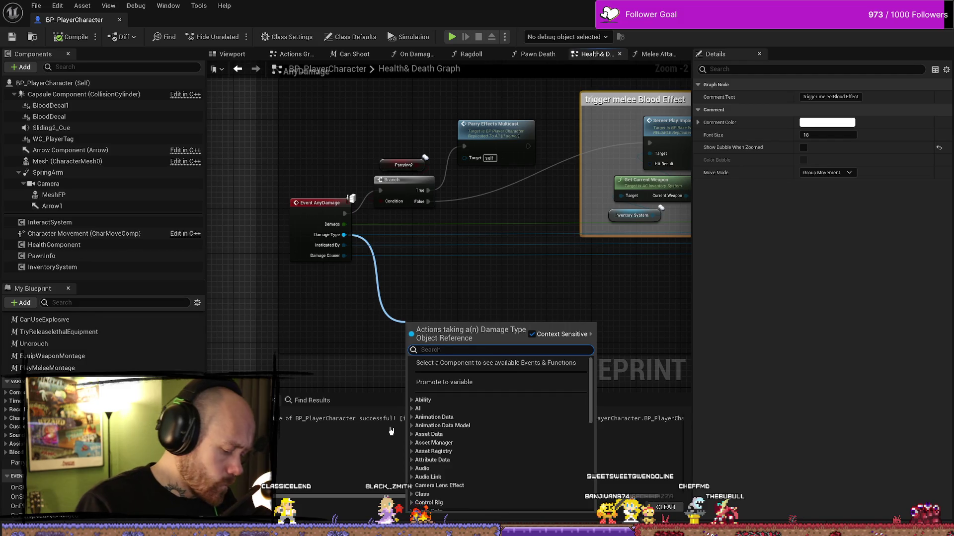
type("mew")
key("BackSpace")
type("l")
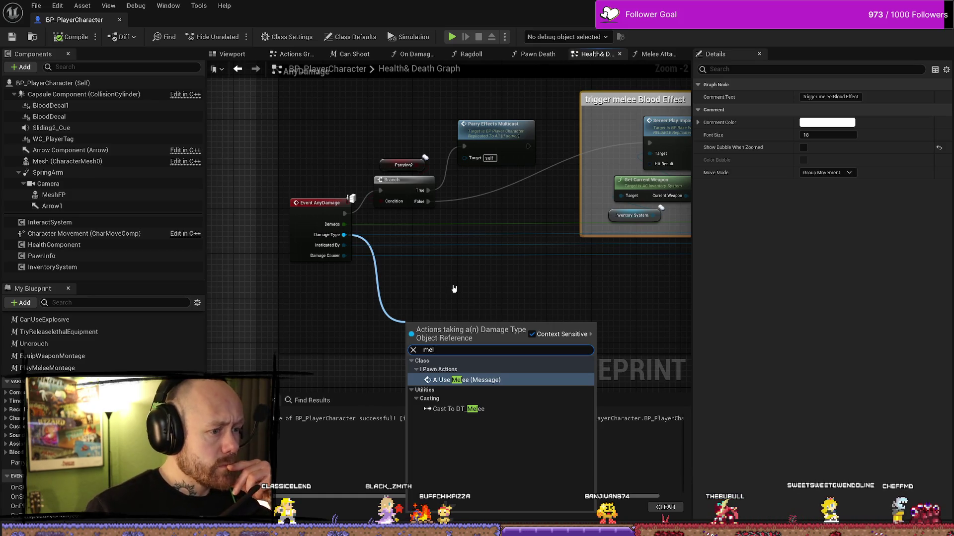
left_click(403, 270)
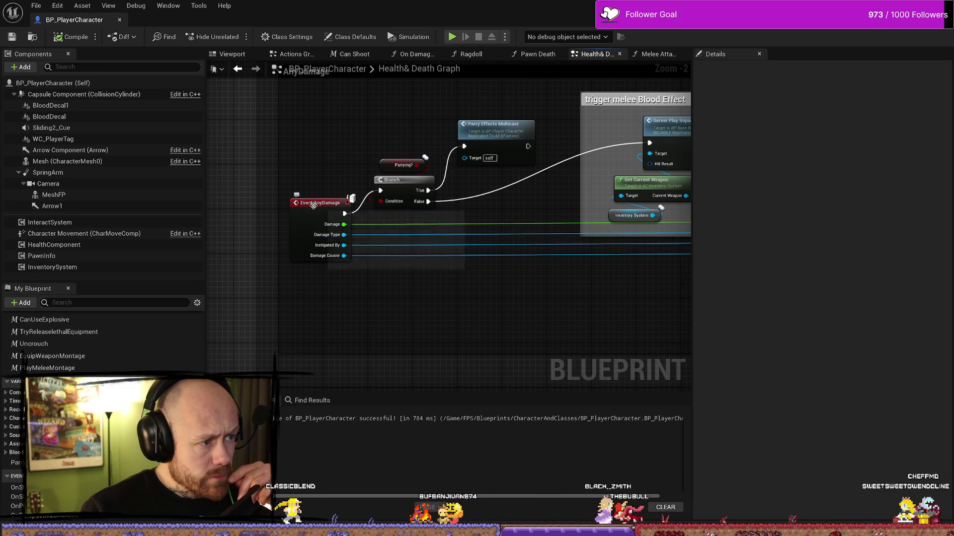
left_click(342, 241)
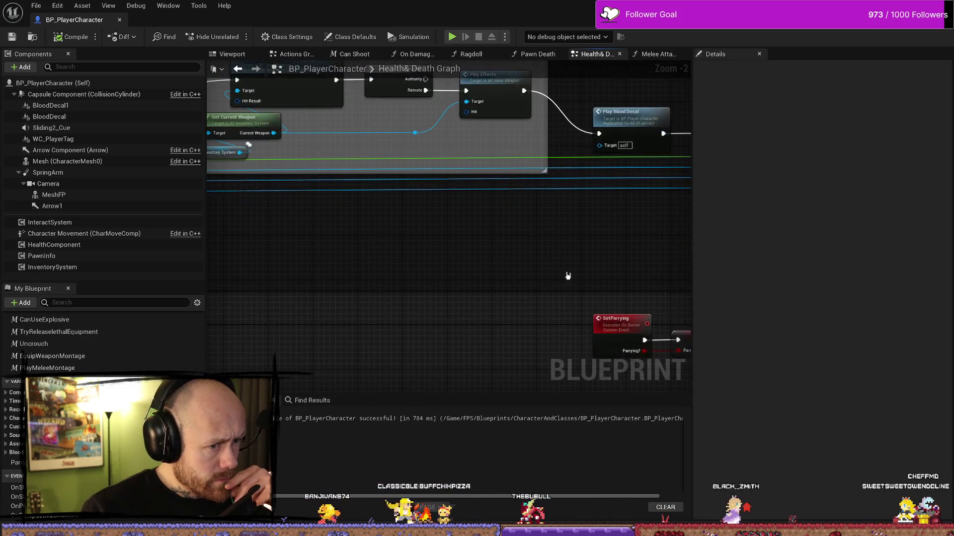
left_click_drag(462, 199, 488, 256)
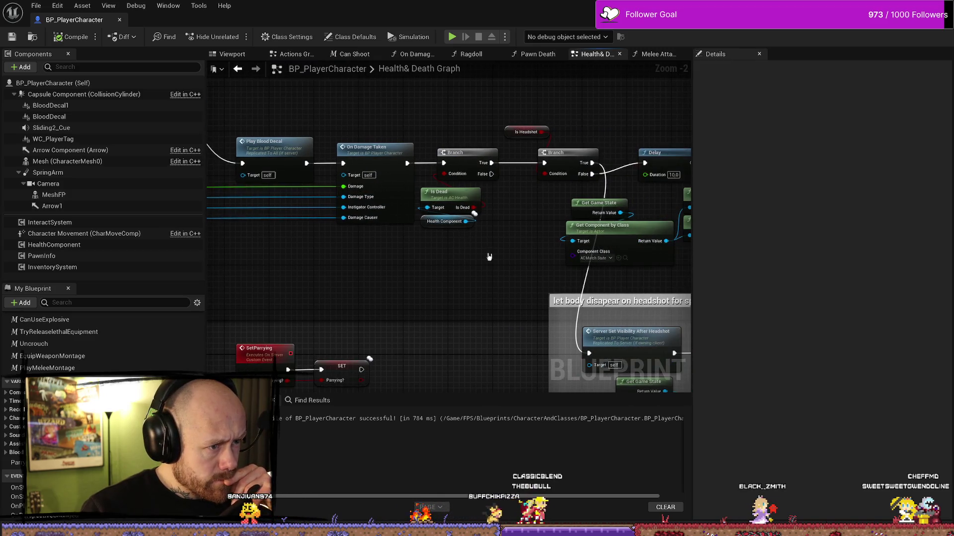
double_click(379, 153)
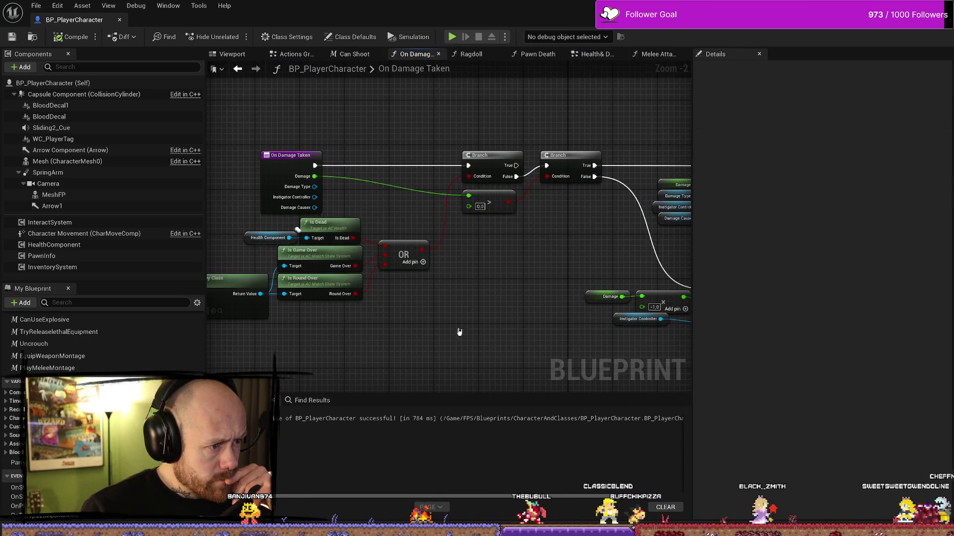
- Inspect On Damage Taken's Damage Type getter alongside the Damage Player and Heal Player nodes
left_click_drag(464, 327, 322, 328)
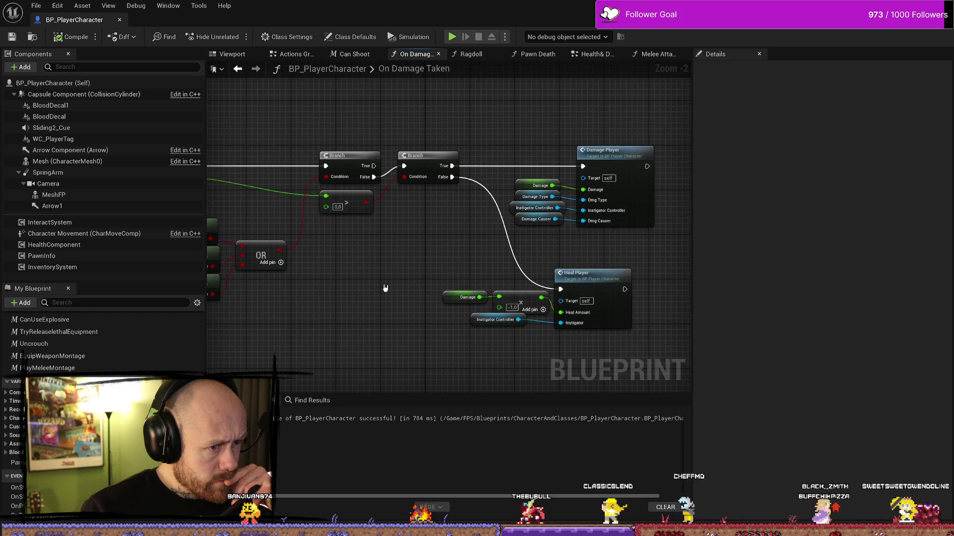
left_click(521, 197)
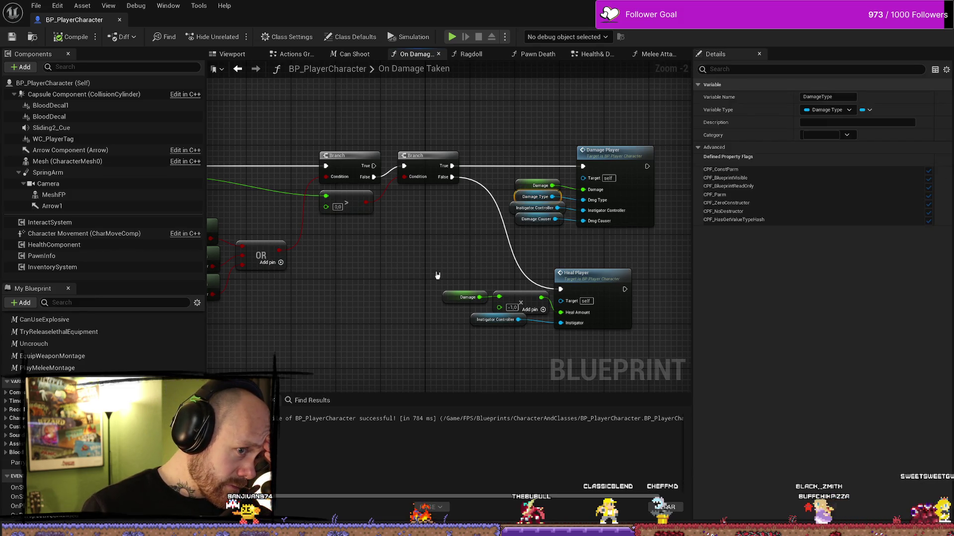
mouse_move(437, 274)
left_mouse_down()
mouse_move(401, 277)
mouse_move(559, 284)
left_mouse_up()
mouse_move(418, 336)
left_mouse_down()
mouse_move(467, 324)
mouse_move(323, 325)
left_mouse_up()
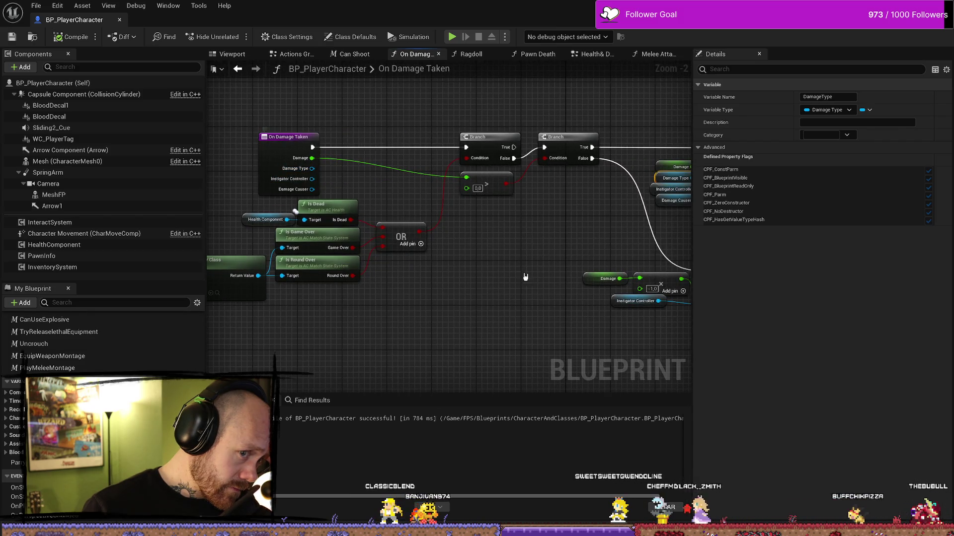
left_click_drag(567, 296, 469, 319)
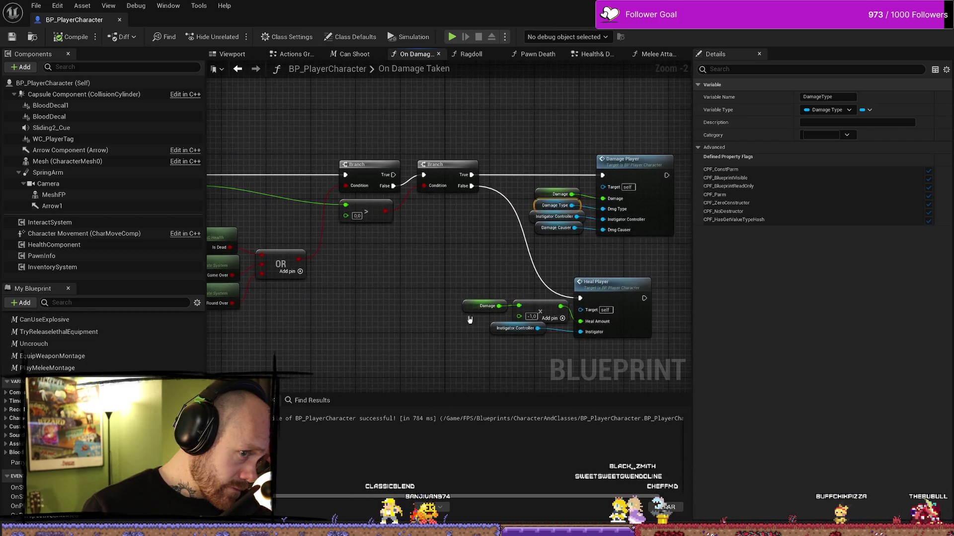
- Check the Damage Type getter's options and select the Damage Causer and Instigator Controller getters
right_click(541, 208)
left_click(467, 235)
scroll(467, 234, "up", 2)
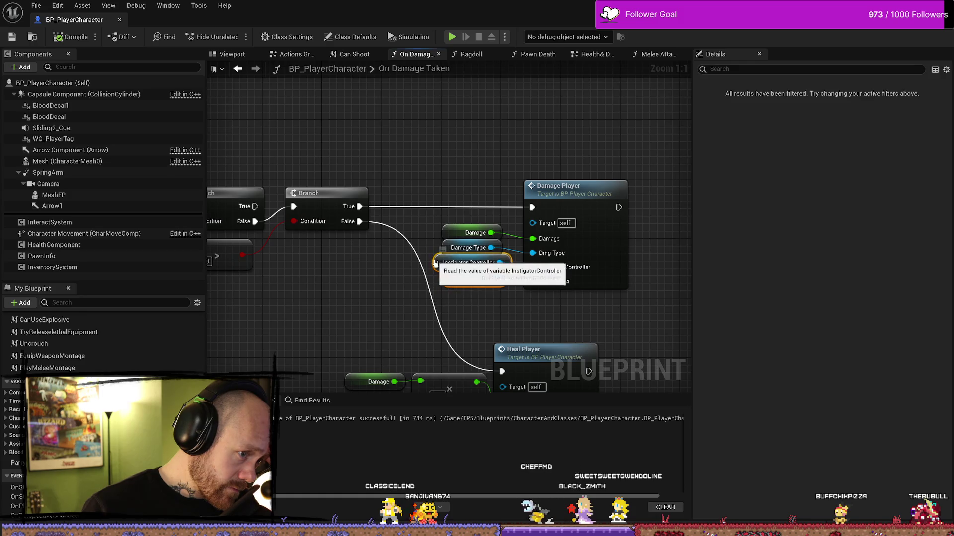
left_click(447, 249)
right_click(446, 252)
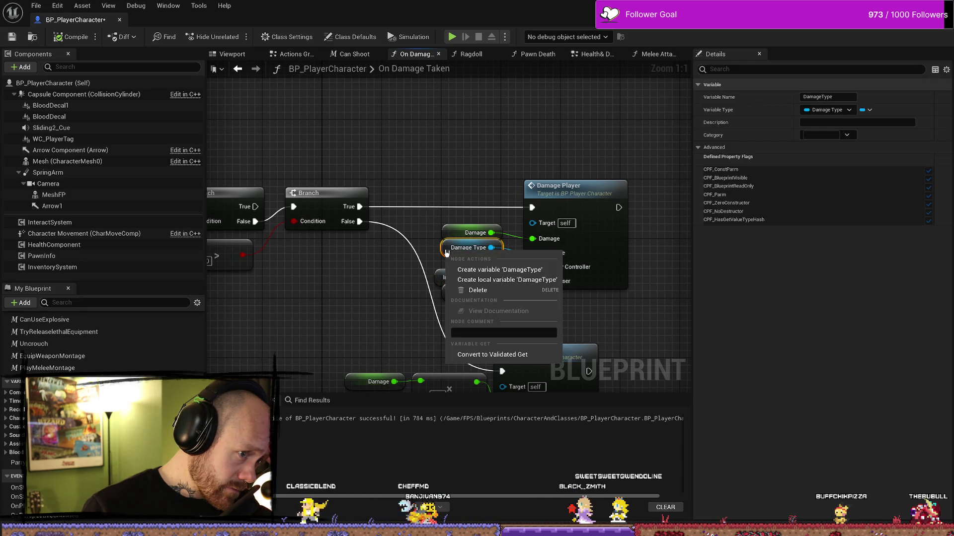
left_click(483, 208)
left_click(453, 293)
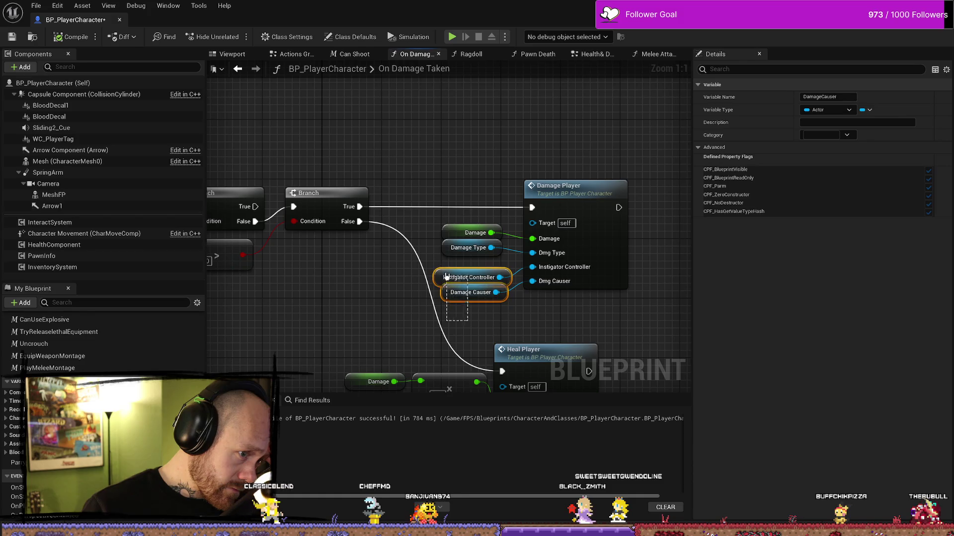
left_click_drag(446, 277, 446, 277)
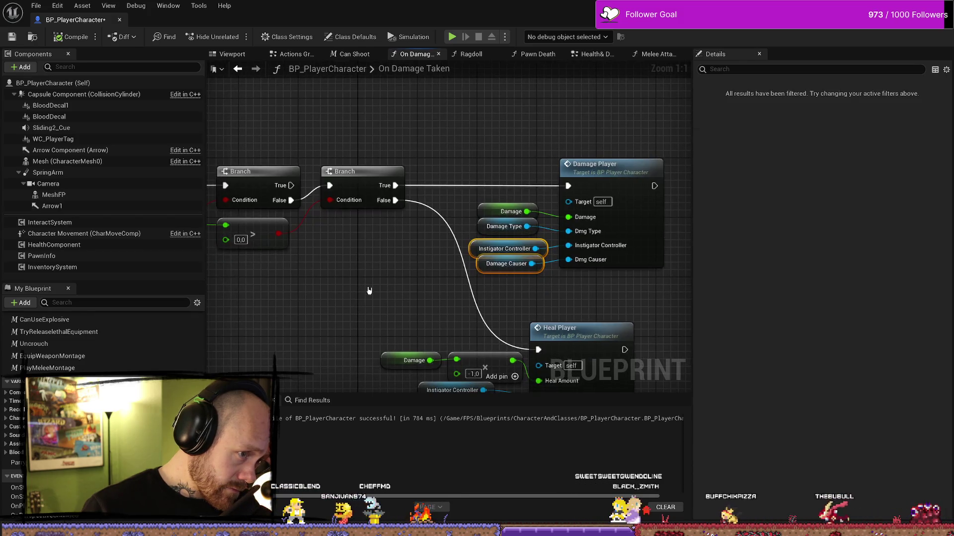
left_click(369, 291)
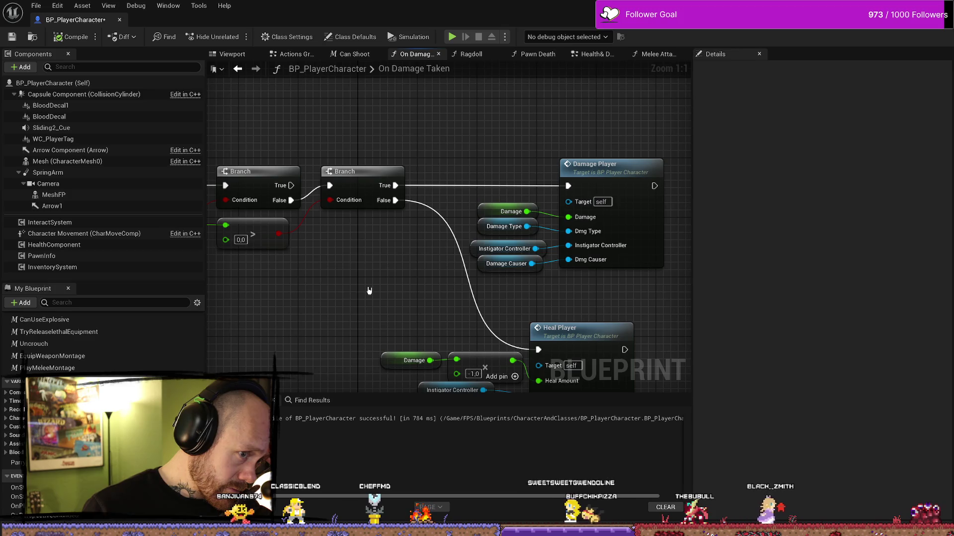
scroll(369, 291, "down", 2)
left_click_drag(368, 291, 476, 285)
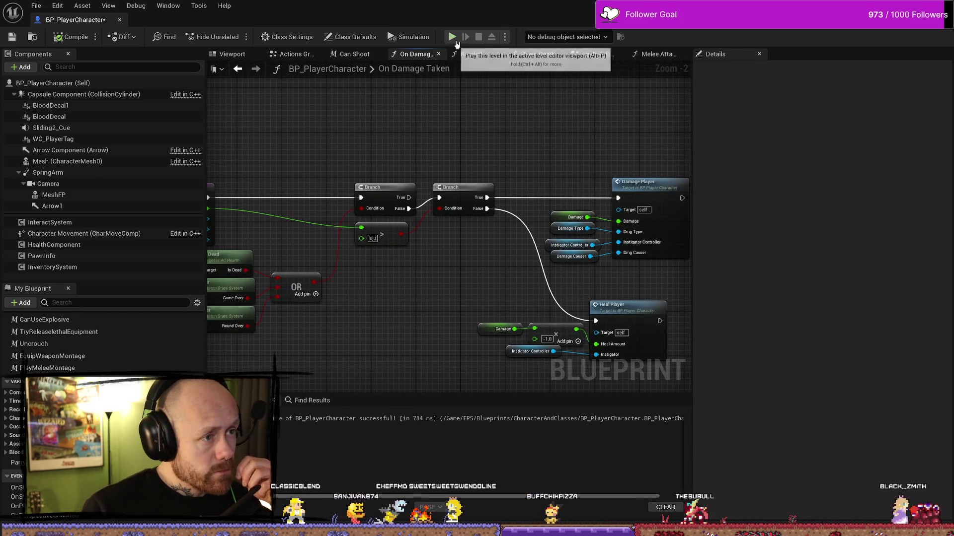
- Run a brief play session and end it with Escape
left_click(453, 39)
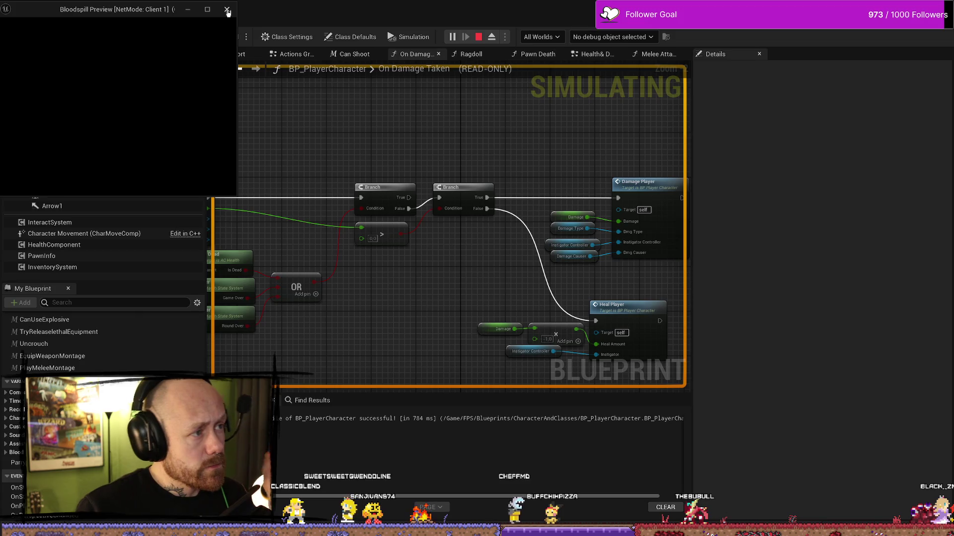
key("Escape")
key("ctrl+space")
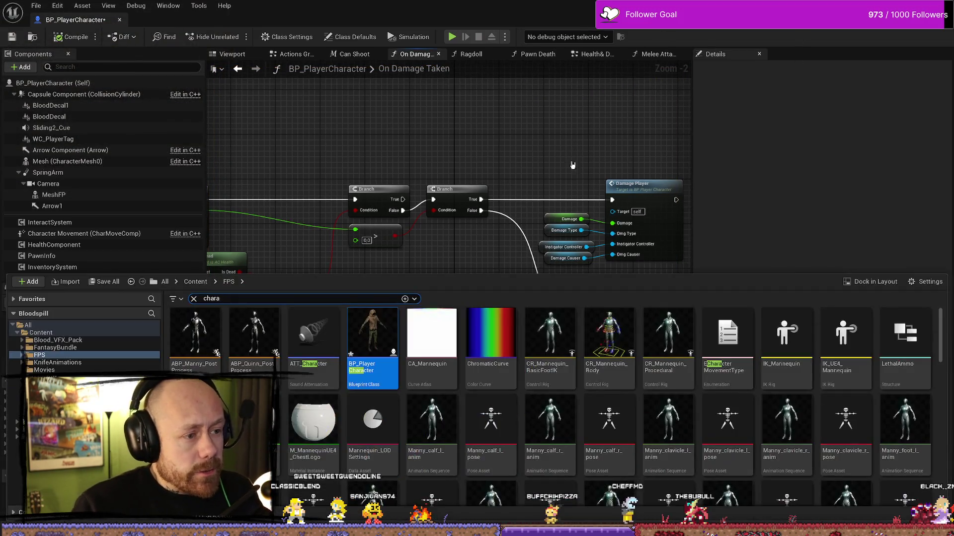
scroll(531, 166, "down", 2)
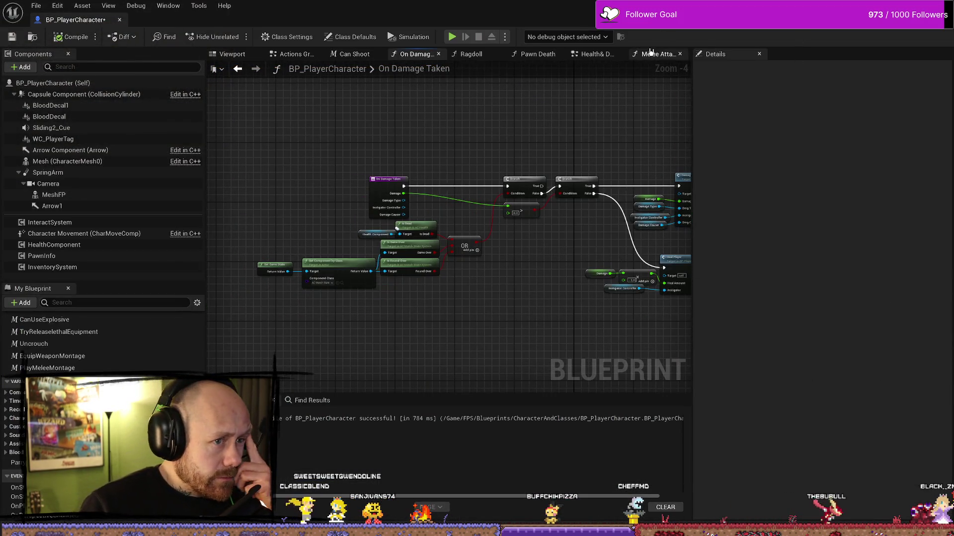
left_click(658, 53)
- Switch to the Health & Death Graph and zoom to the Event AnyDamage node
mouse_move(422, 270)
left_mouse_down()
mouse_move(528, 275)
mouse_move(612, 299)
left_mouse_up()
left_click(602, 60)
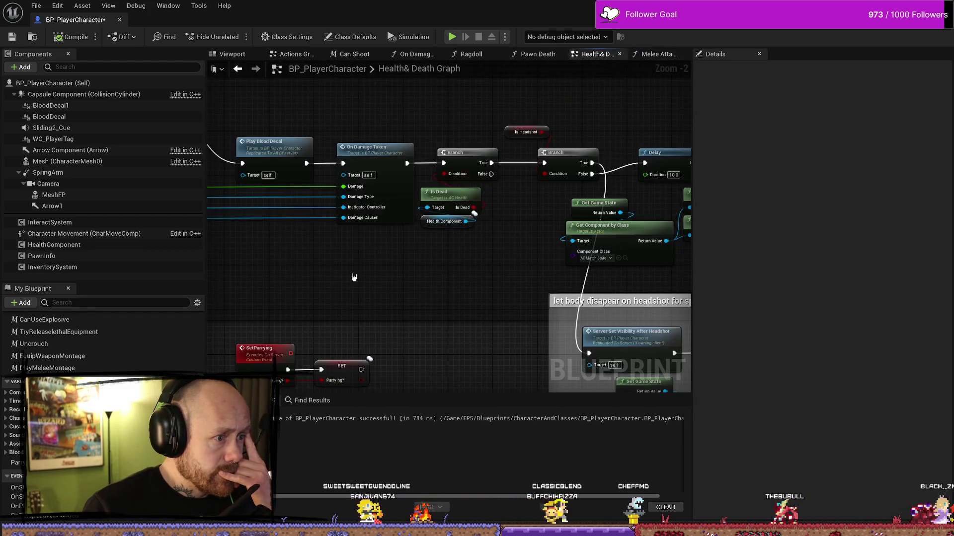
scroll(504, 292, "down", 1)
mouse_move(504, 292)
left_mouse_down()
mouse_move(355, 300)
mouse_move(437, 281)
mouse_move(239, 231)
mouse_move(298, 157)
left_mouse_up()
scroll(382, 297, "up", 2)
scroll(312, 242, "up", 1)
scroll(366, 285, "down", 3)
- Route Damage Type through Get Display Name into a Print String above the Branch
left_click(279, 151)
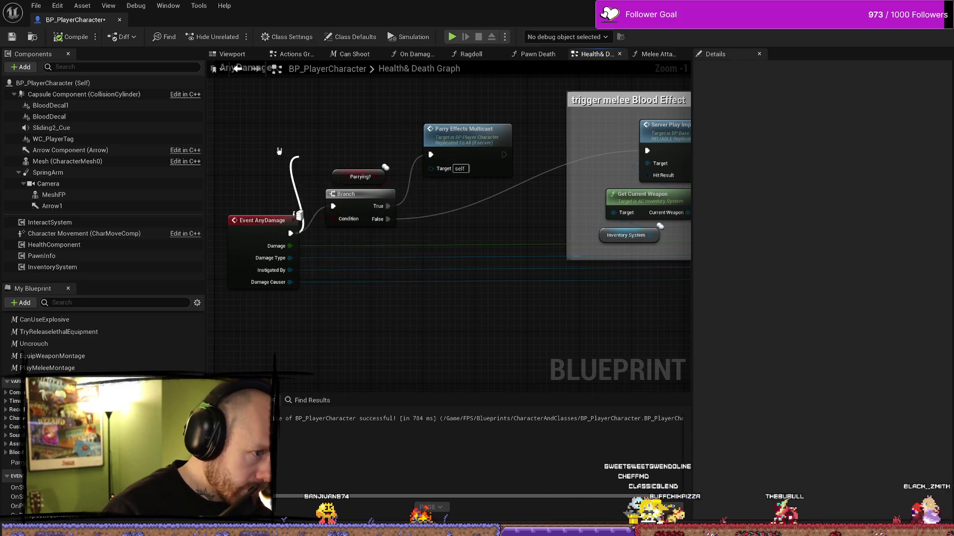
left_click_drag(314, 151, 321, 98)
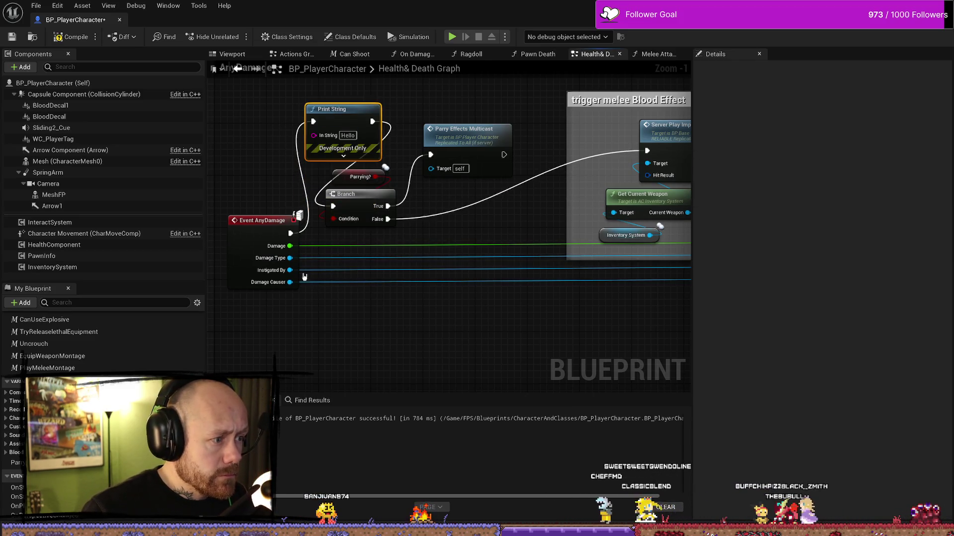
mouse_move(289, 258)
left_mouse_down()
mouse_move(295, 147)
mouse_move(313, 136)
mouse_move(262, 88)
left_mouse_up()
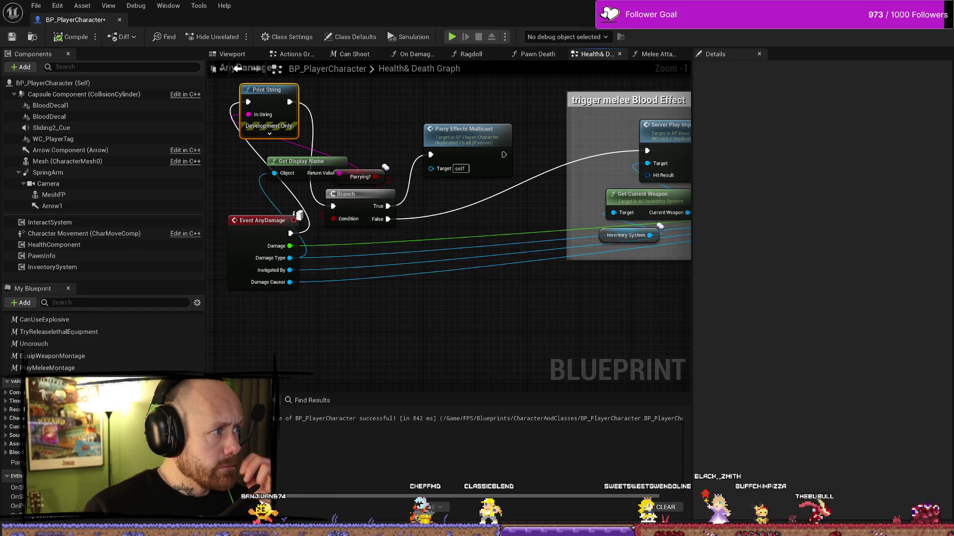
key("alt+Tab")
left_click(230, 36)
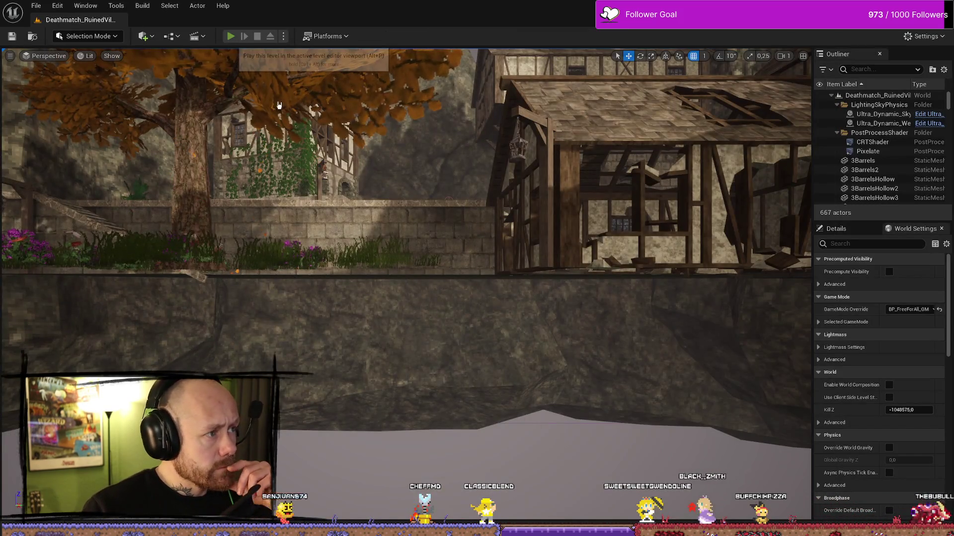
- Deploy into the match, take hits printing Default__DT_Knife_C, then stop the play session
left_click(443, 477)
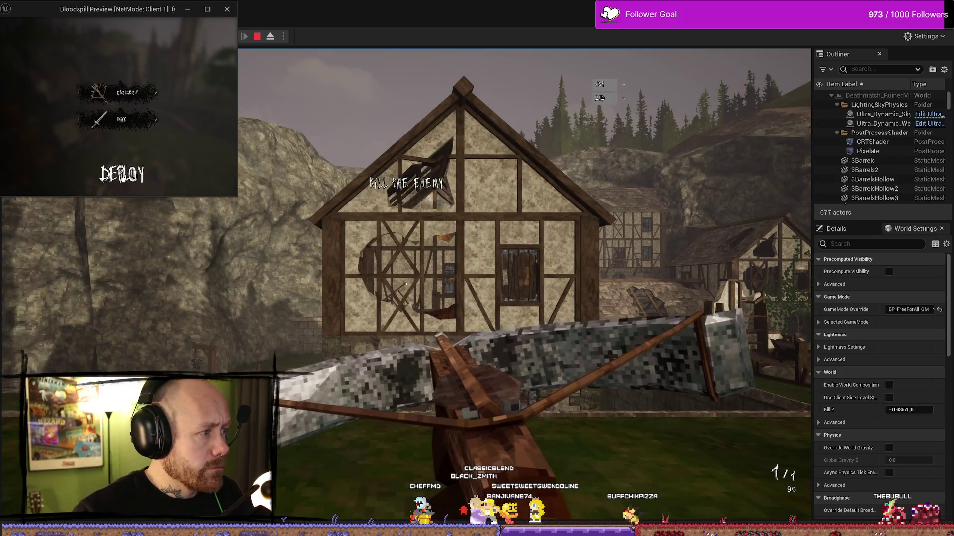
left_click(182, 204)
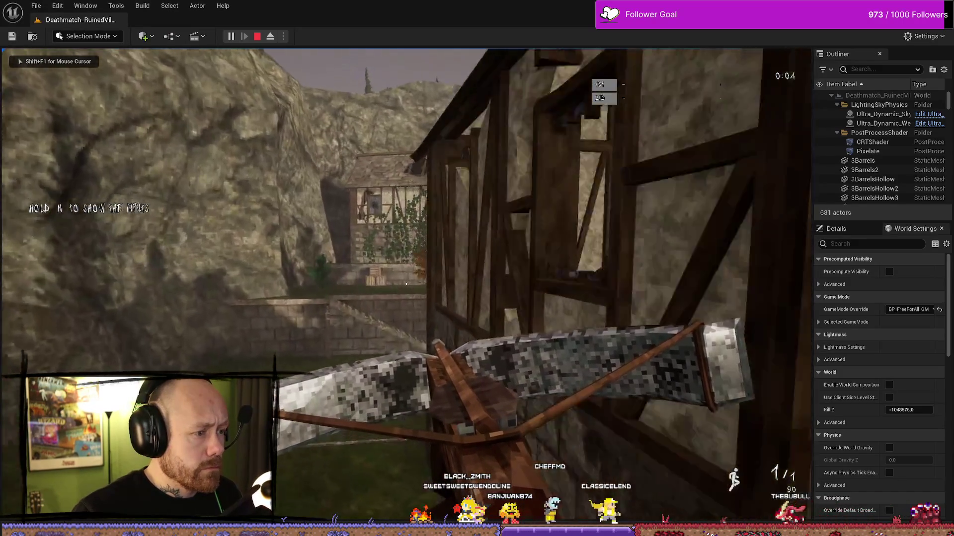
key("w")
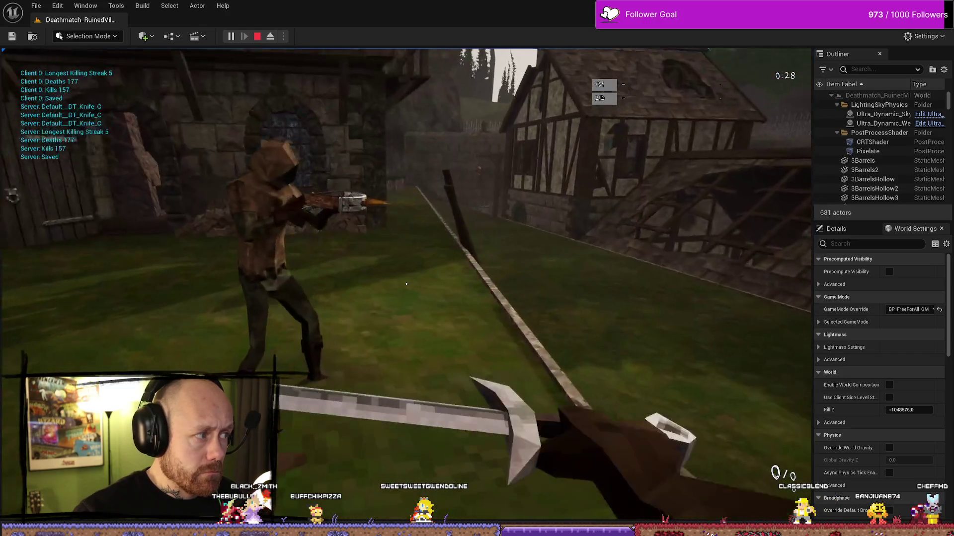
key("Escape")
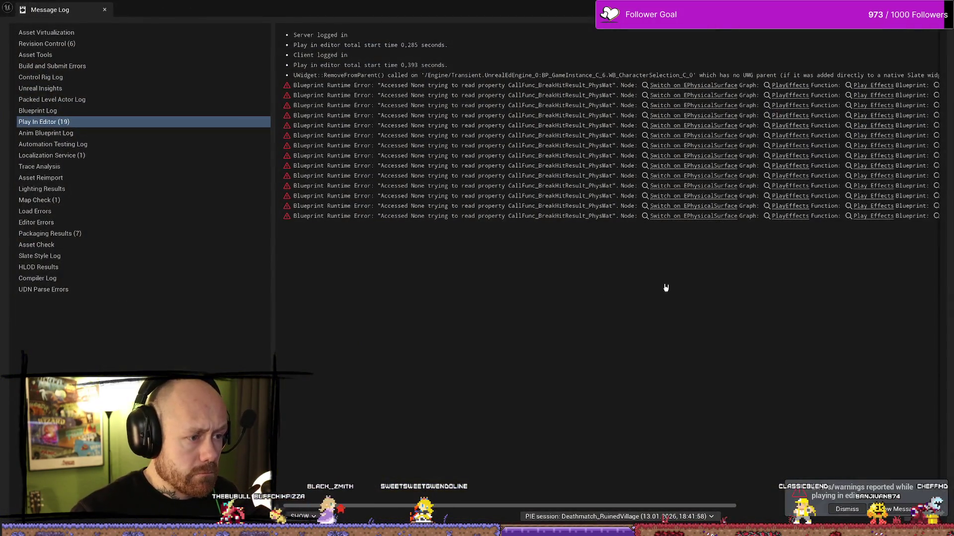
- Open BP_BaseWeapon's Play Effects surface switch from the error, then return to BP_PlayerCharacter
left_click(710, 95)
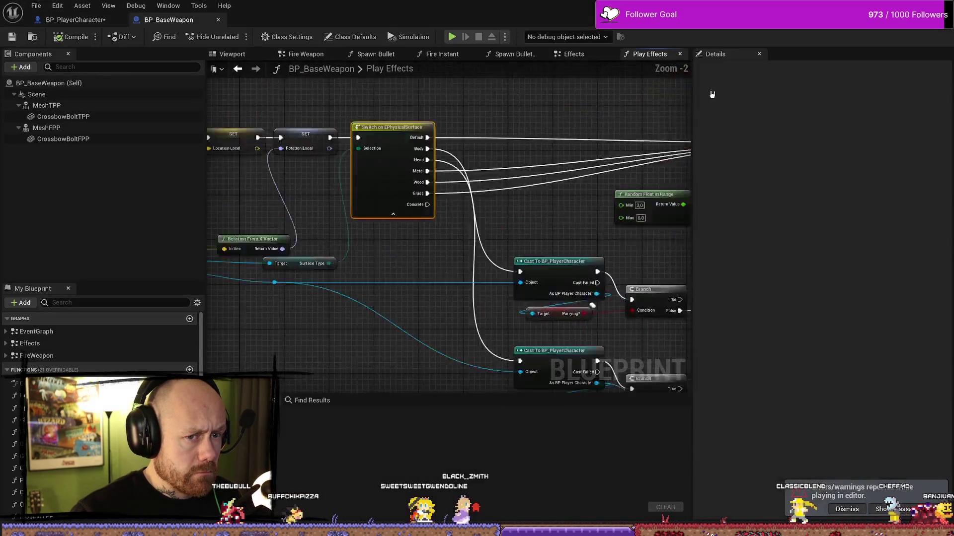
scroll(457, 132, "down", 5)
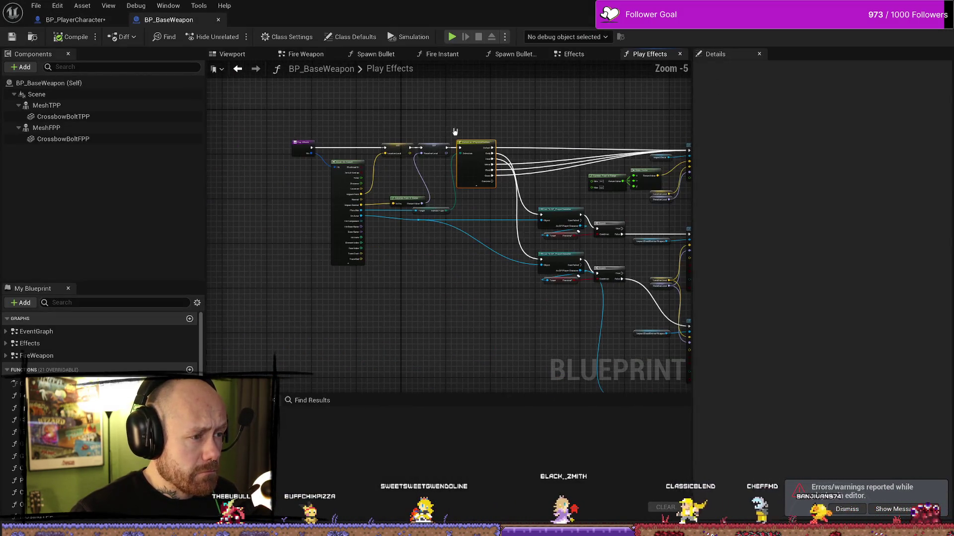
left_click(74, 20)
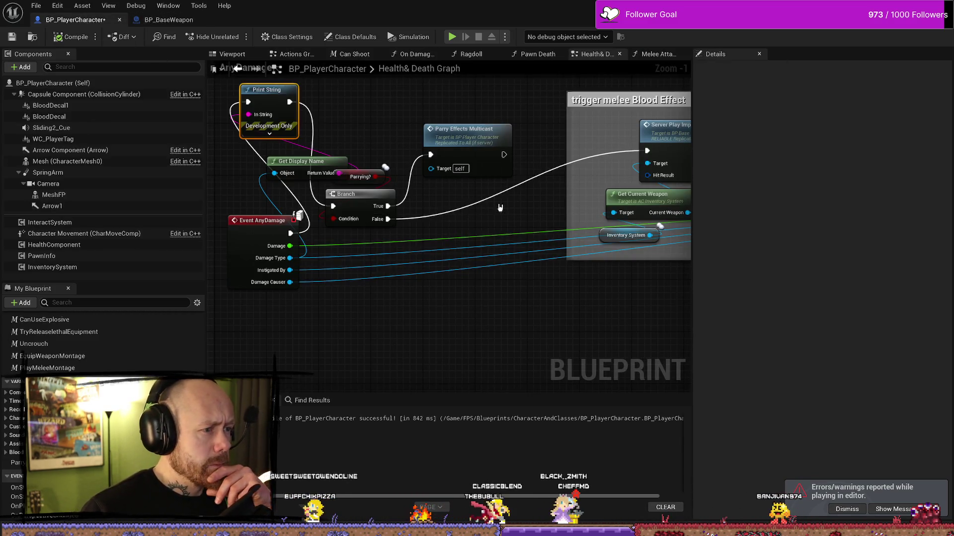
left_click_drag(506, 208, 485, 205)
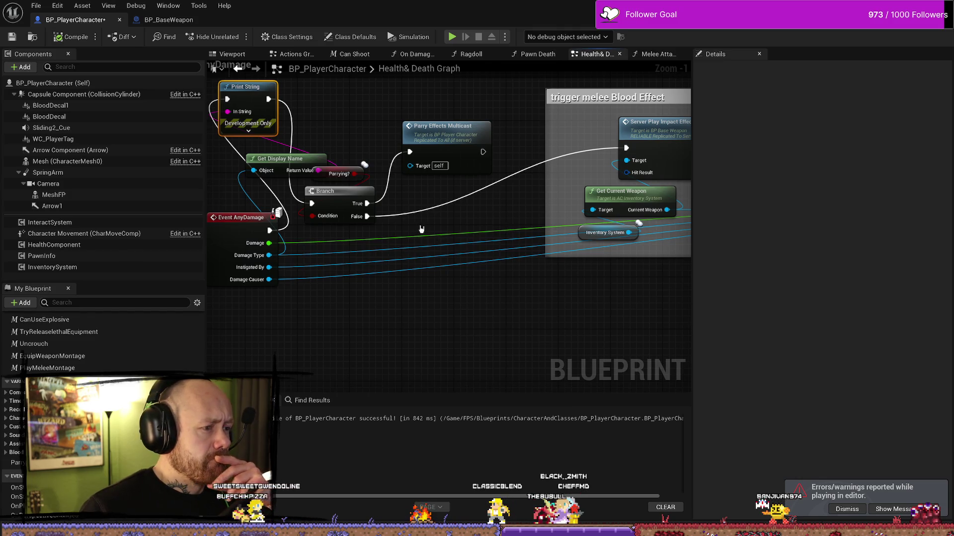
left_click_drag(353, 232, 359, 237)
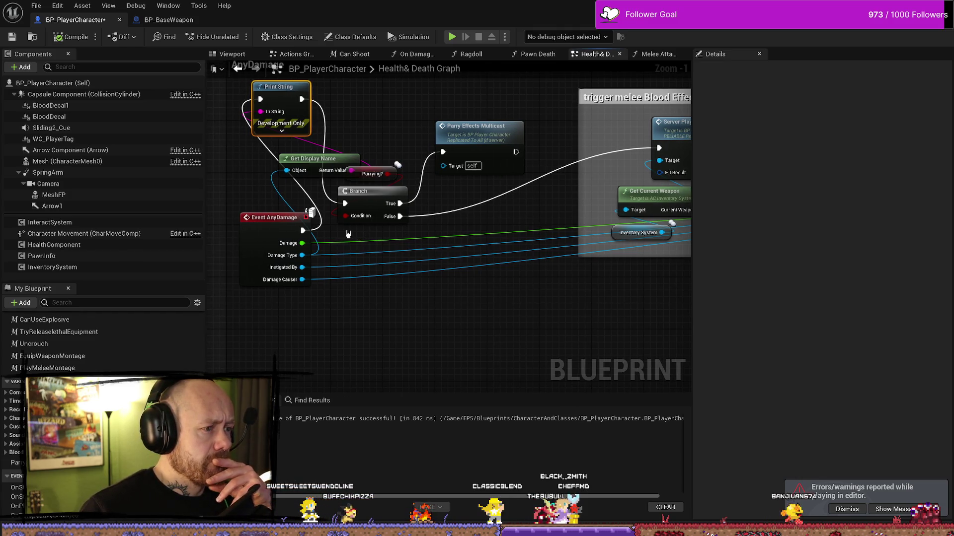
mouse_move(353, 210)
left_mouse_down()
mouse_move(418, 224)
mouse_move(465, 220)
left_mouse_up()
left_click_drag(530, 225, 420, 219)
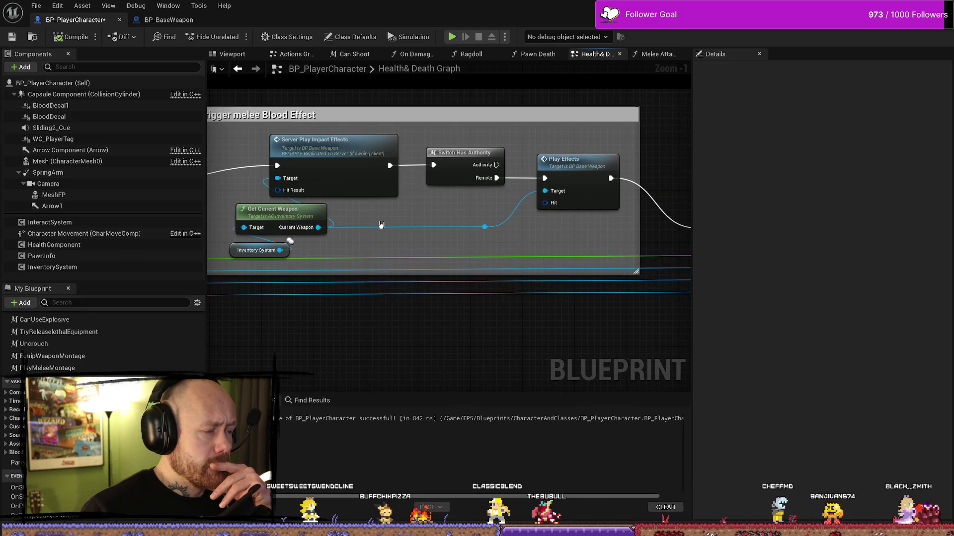
left_click_drag(301, 218, 384, 218)
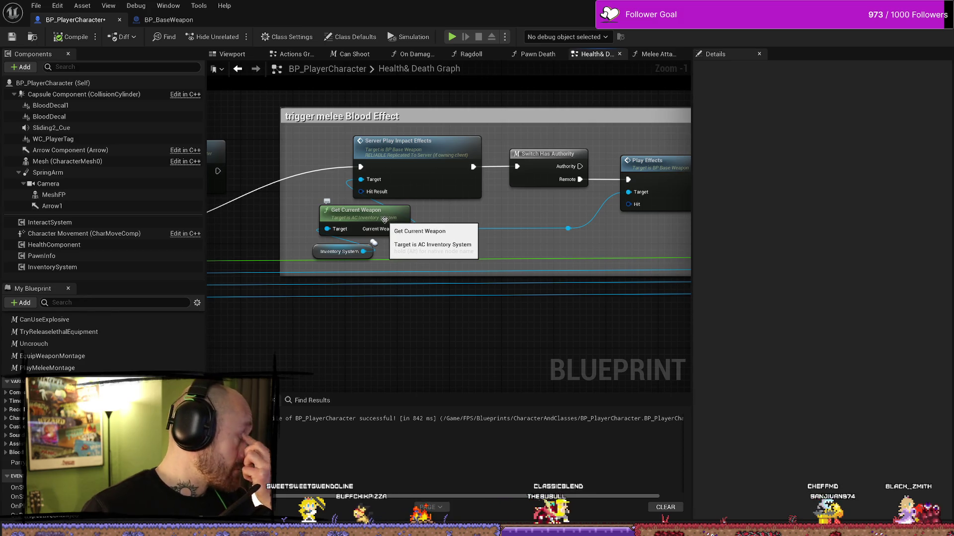
left_click_drag(385, 219, 478, 225)
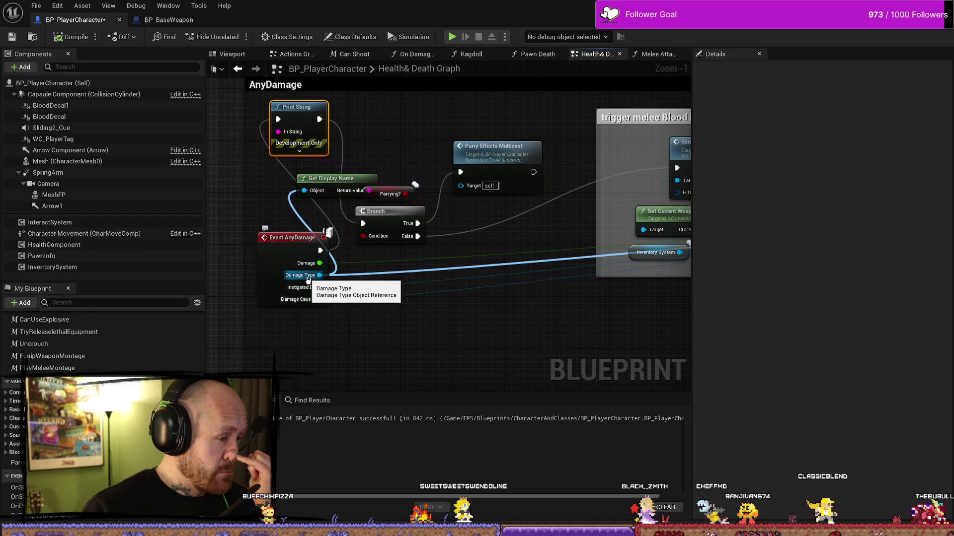
- Drag from the AnyDamage Damage Type pin and add a new Equal (==) node
left_click_drag(308, 280, 358, 350)
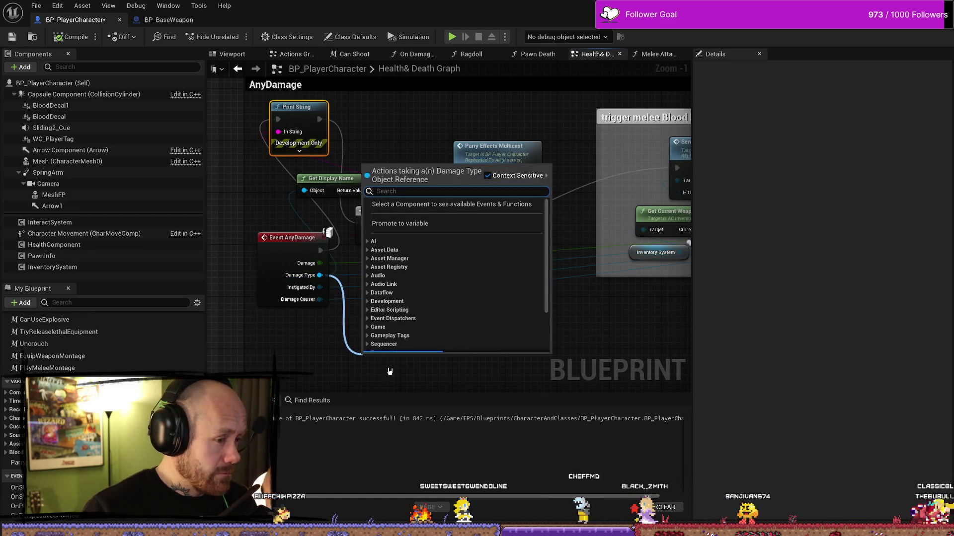
type("=")
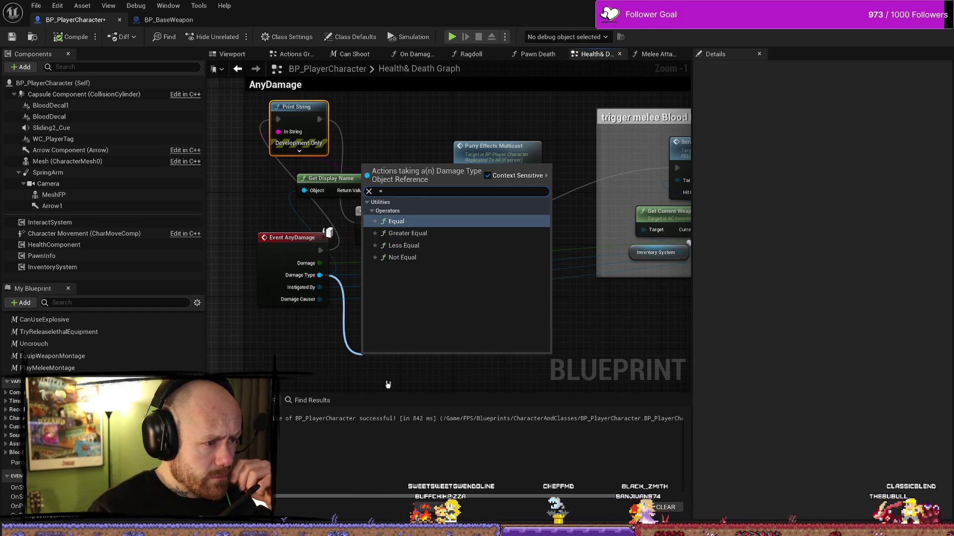
key("BackSpace")
type("?")
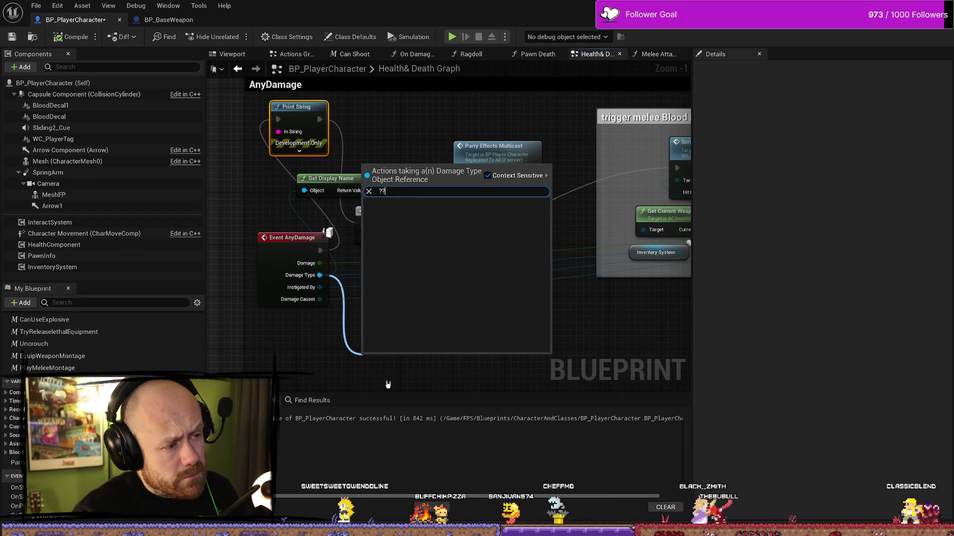
key("BackSpace")
type("ß")
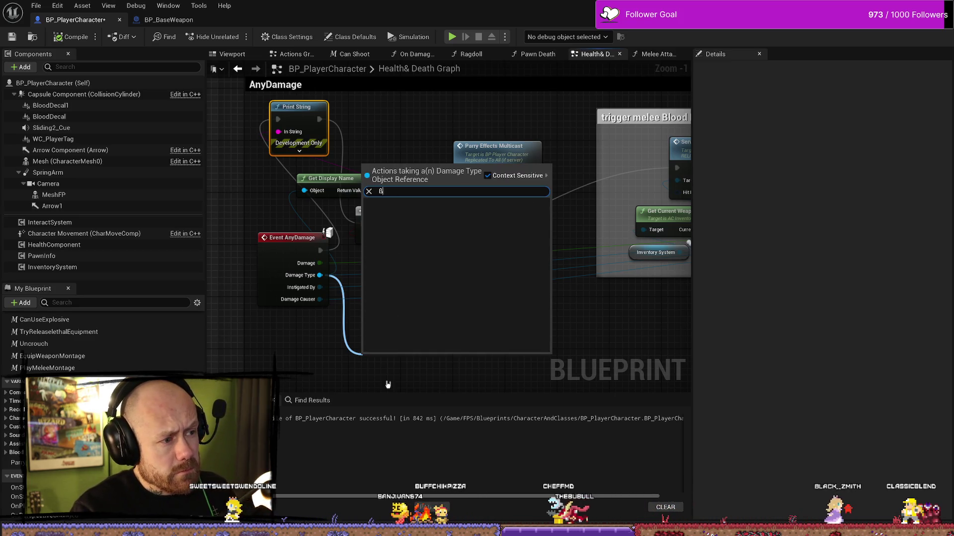
key("BackSpace")
type("==")
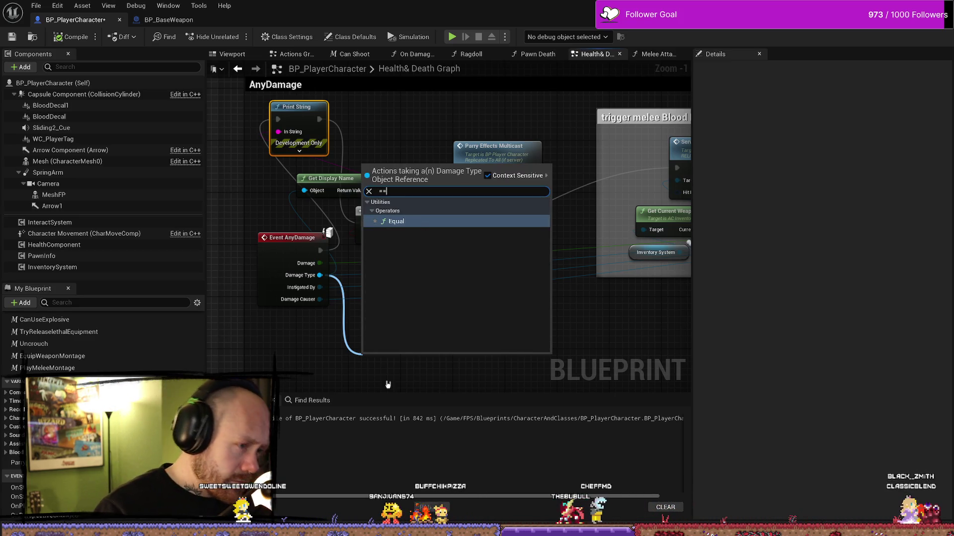
key("Return")
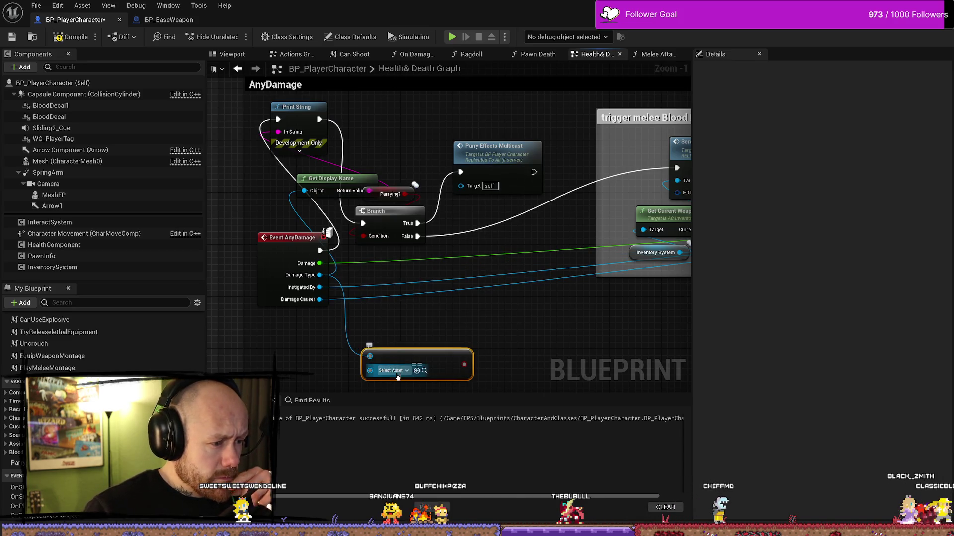
- Search the Equal node's asset list for 'BP_kni', then close it without choosing an asset
left_click(407, 370)
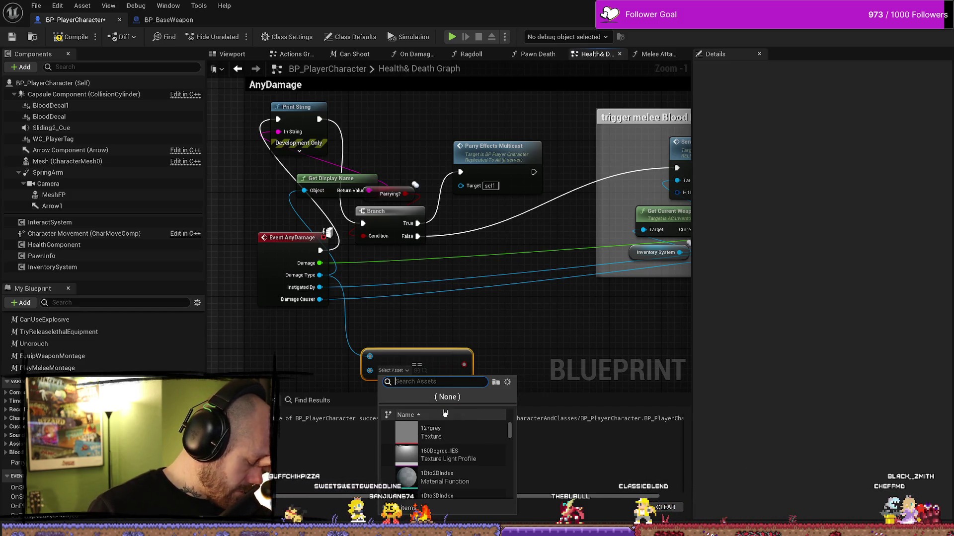
type("knive")
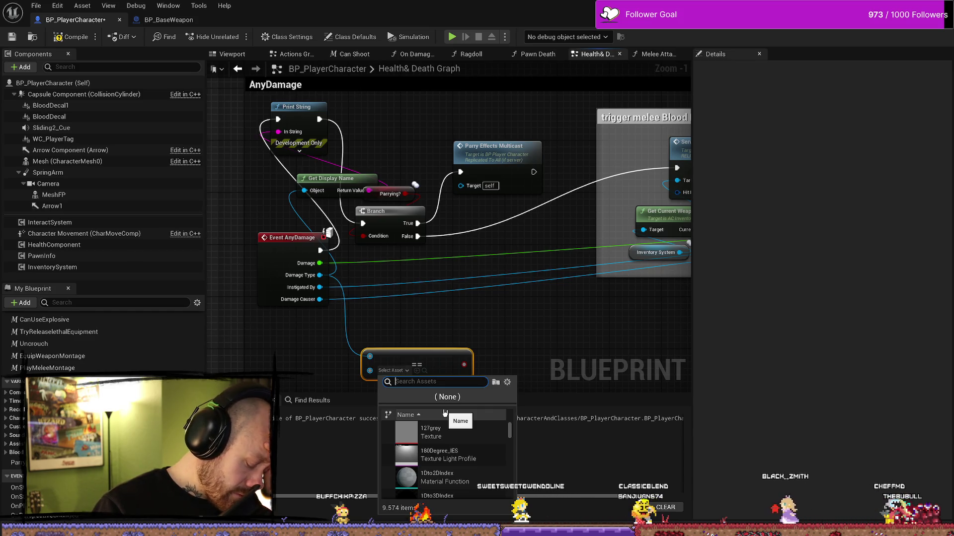
type("kni")
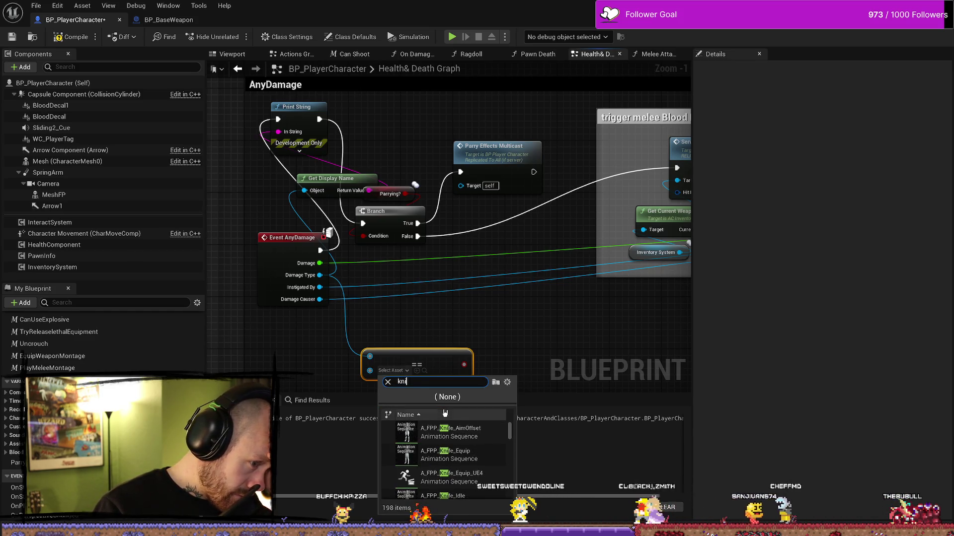
key("BackSpace")
key("BackSpace")
key("BackSpace")
type("P")
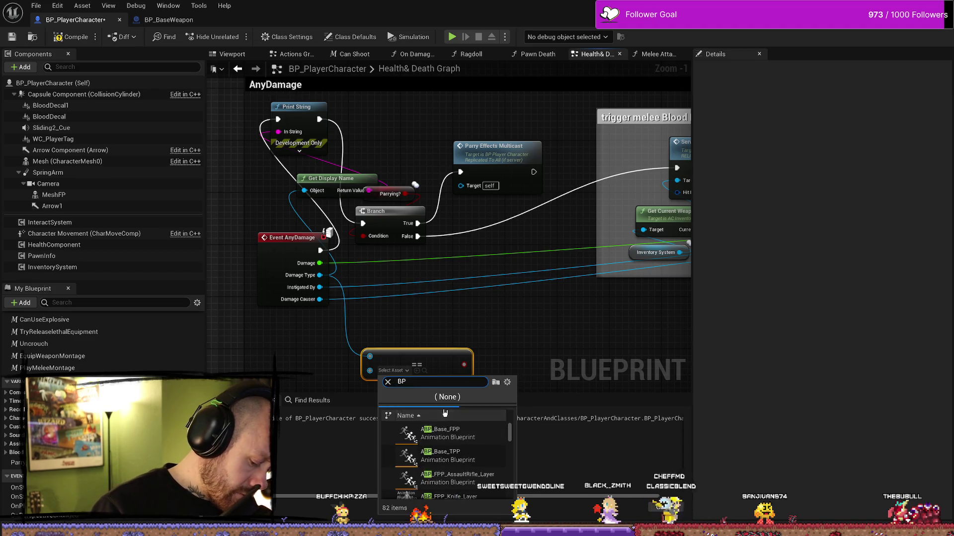
type("_kni")
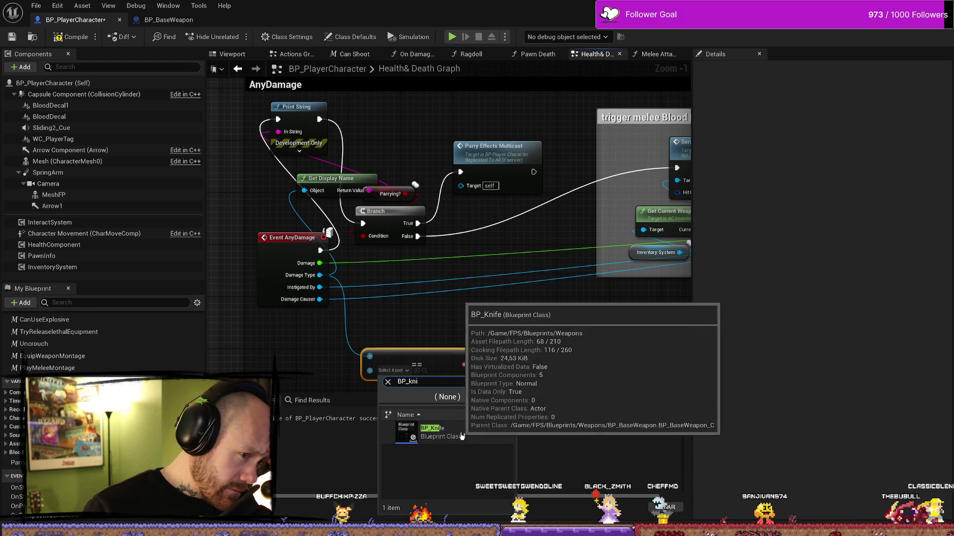
left_click(475, 336)
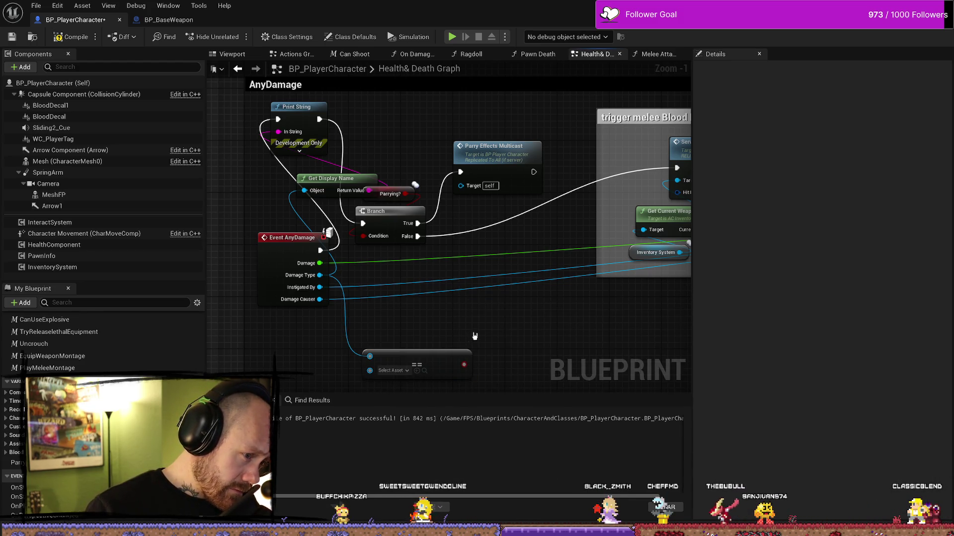
left_click_drag(474, 337, 464, 313)
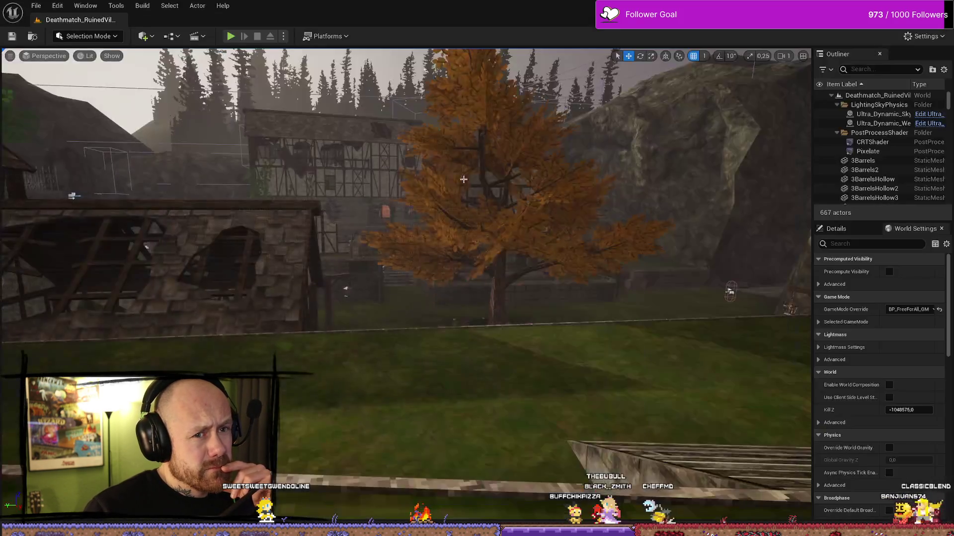
- Start a play session, switch to the knife, and walk toward the hooded enemy
left_click(236, 40)
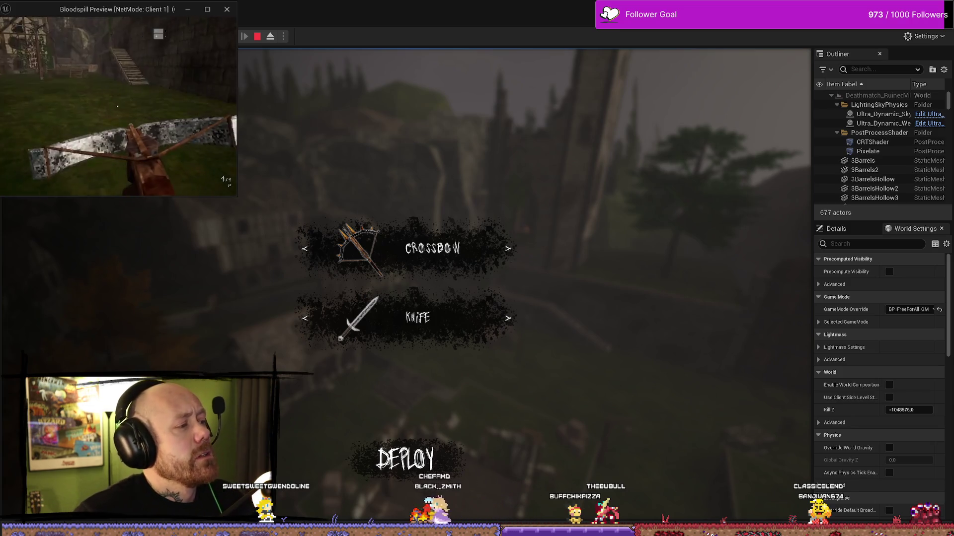
key("w")
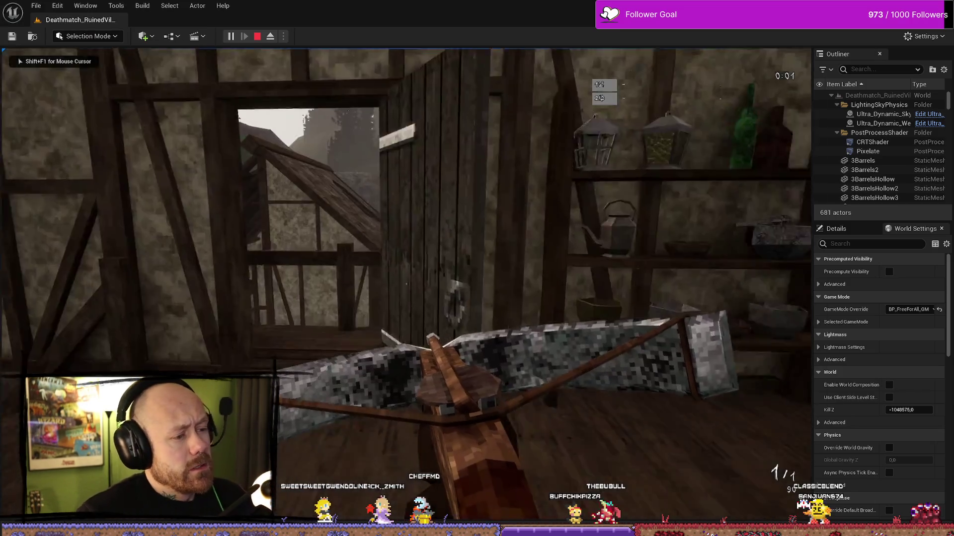
key("w")
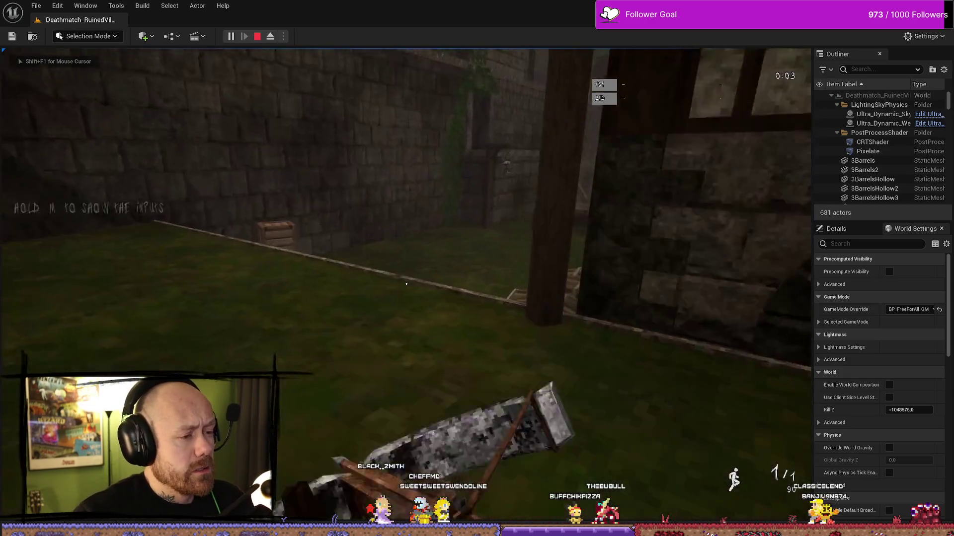
key("w")
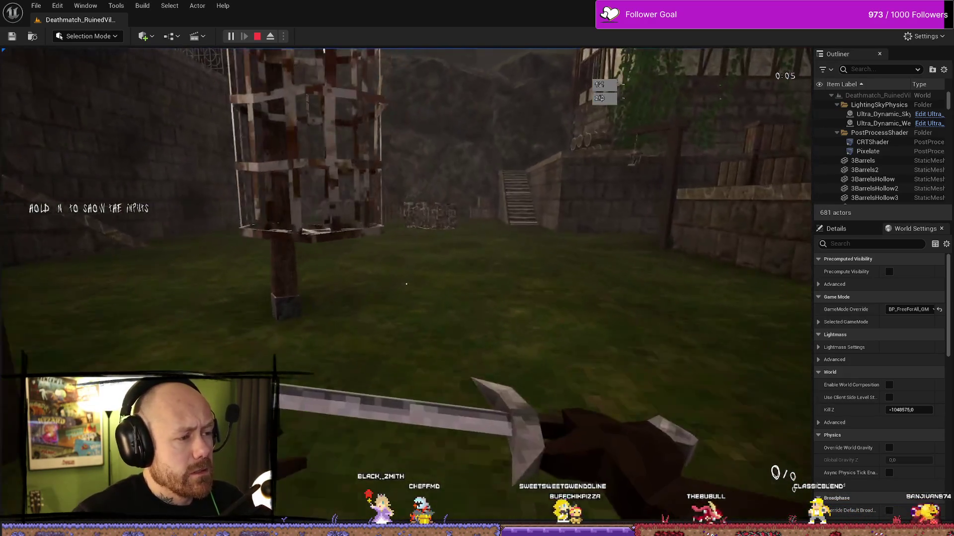
key("w")
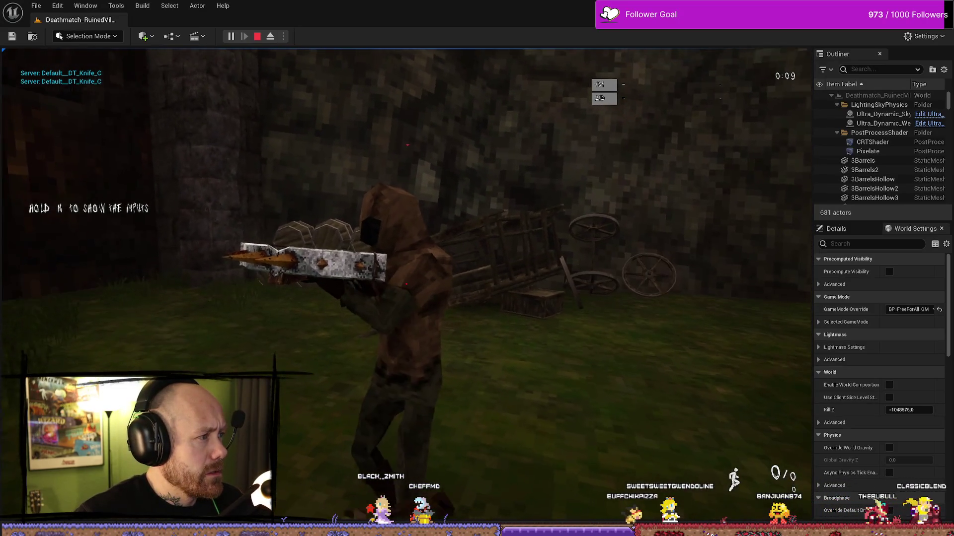
- Slash the hooded enemy three times, seeing Default__DT_Knife_C printed, then end the session
left_click(406, 284)
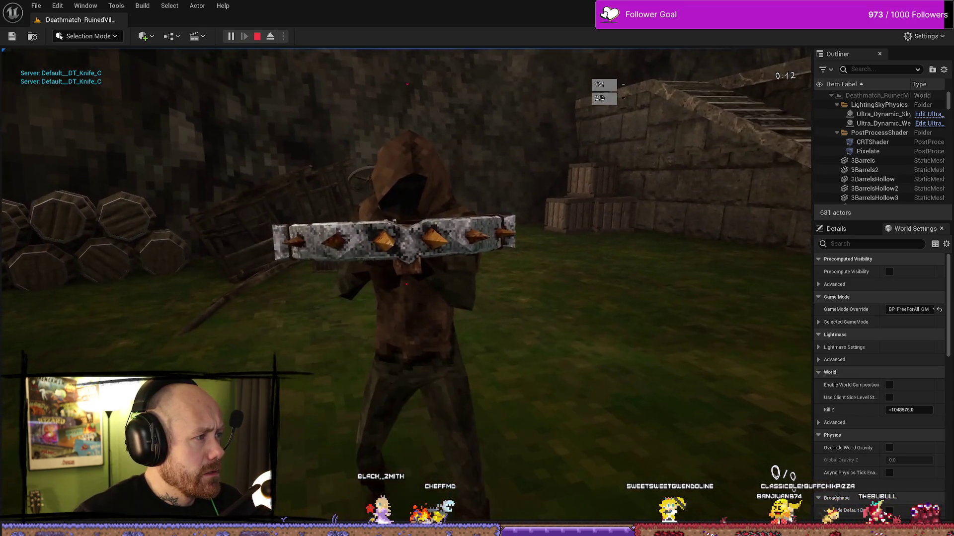
left_click(407, 284)
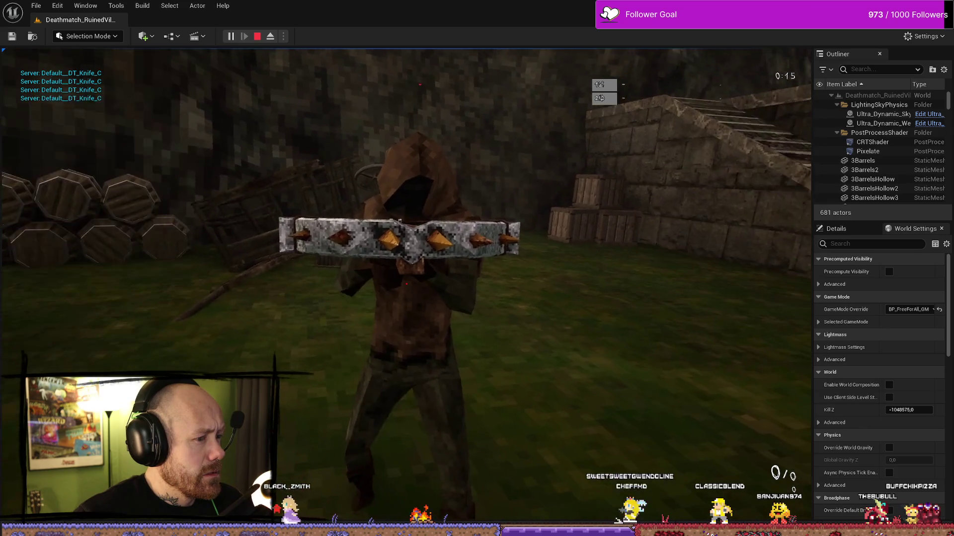
left_click(406, 284)
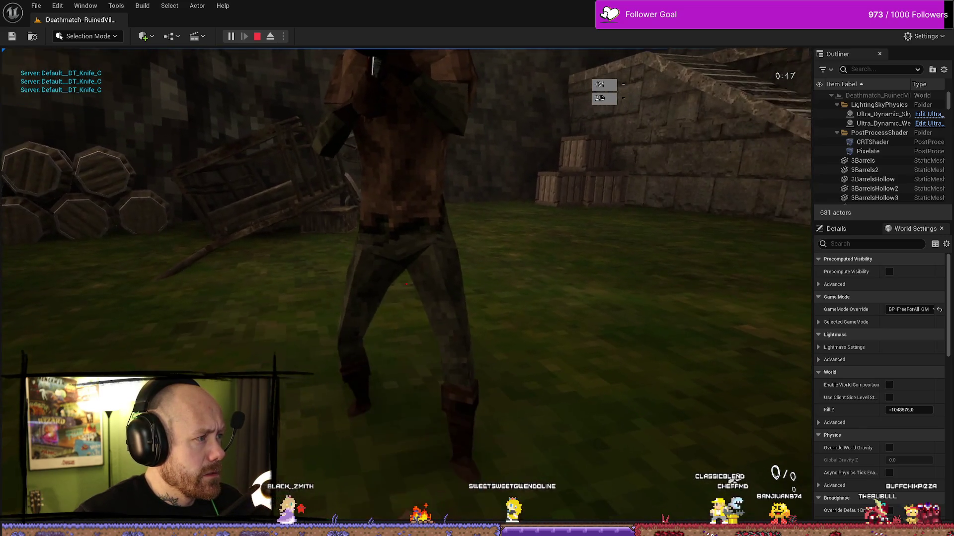
key("Escape")
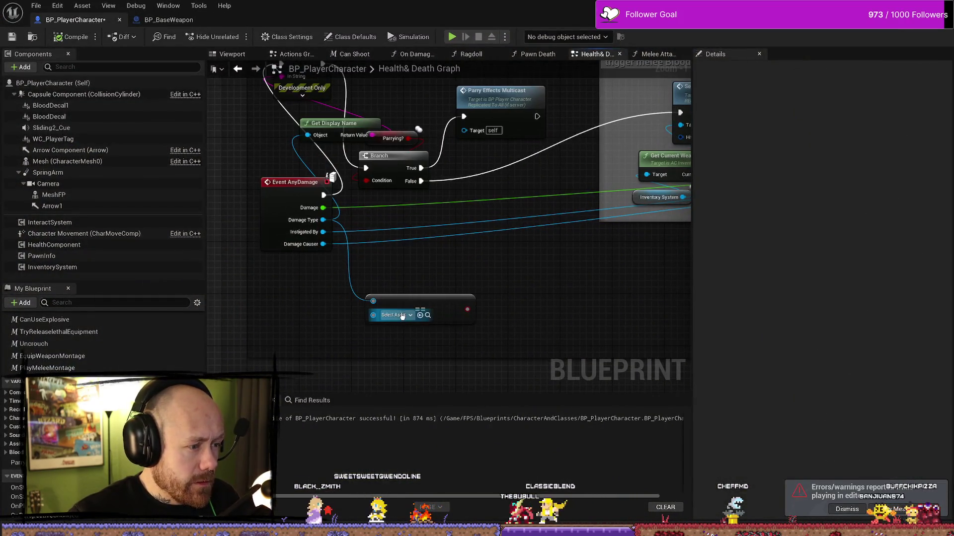
- Set the Equal node's compared asset to DT_Knife
left_click(400, 317)
type("DT_")
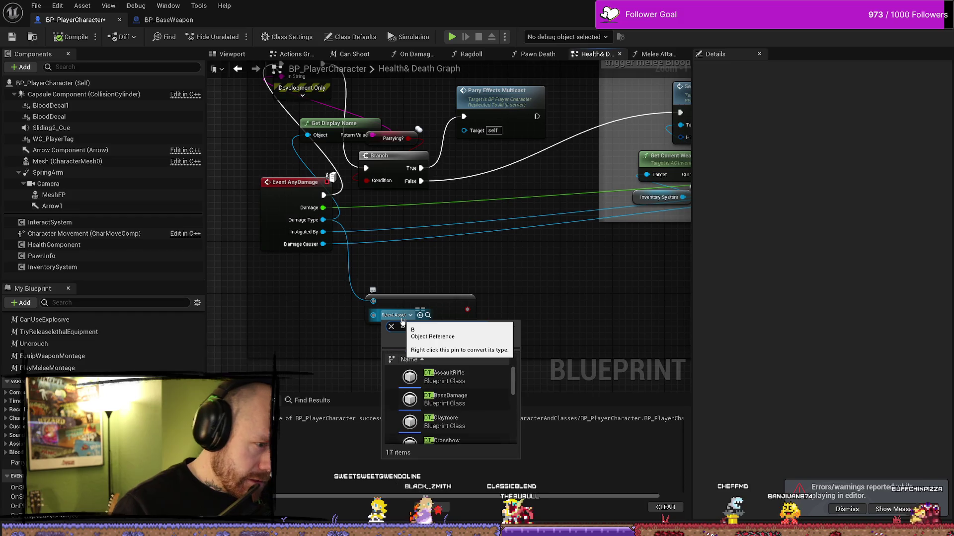
type("Knife")
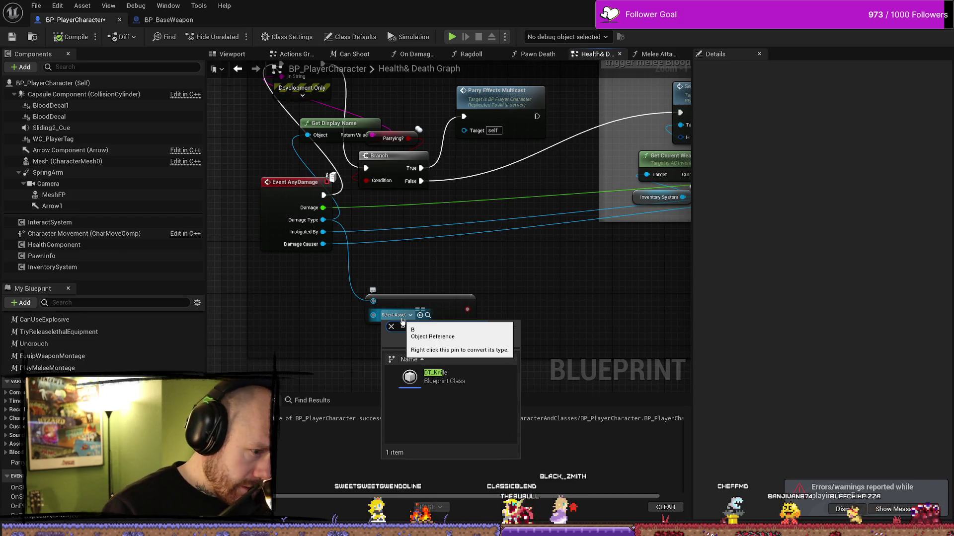
left_click(444, 377)
scroll(529, 270, "up", 1)
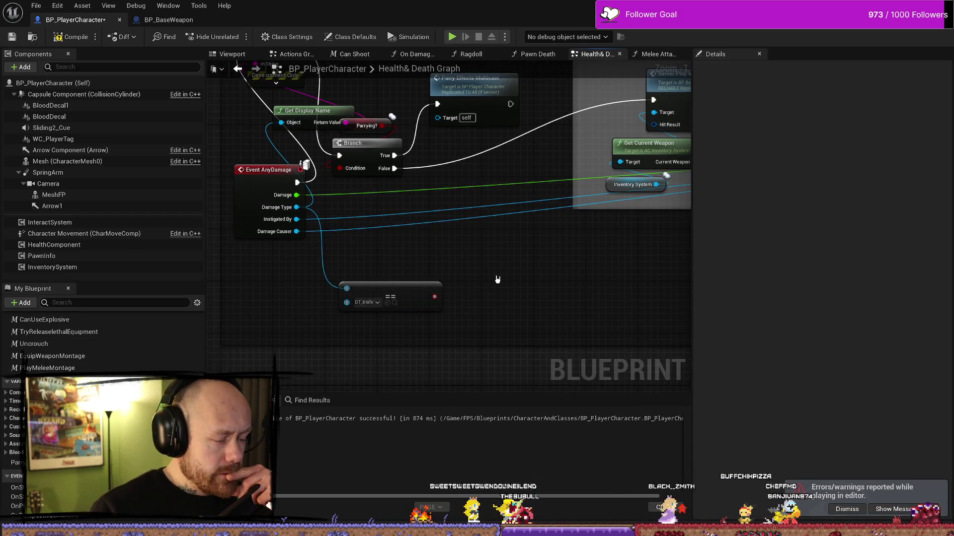
scroll(478, 350, "down", 1)
- Wire the Equal result into Print String, delete Get Display Name, save, and relaunch play
left_click_drag(454, 325, 274, 92)
left_click_drag(237, 147, 292, 190)
mouse_move(369, 181)
left_mouse_down()
mouse_move(251, 164)
mouse_move(243, 234)
mouse_move(248, 191)
left_mouse_up()
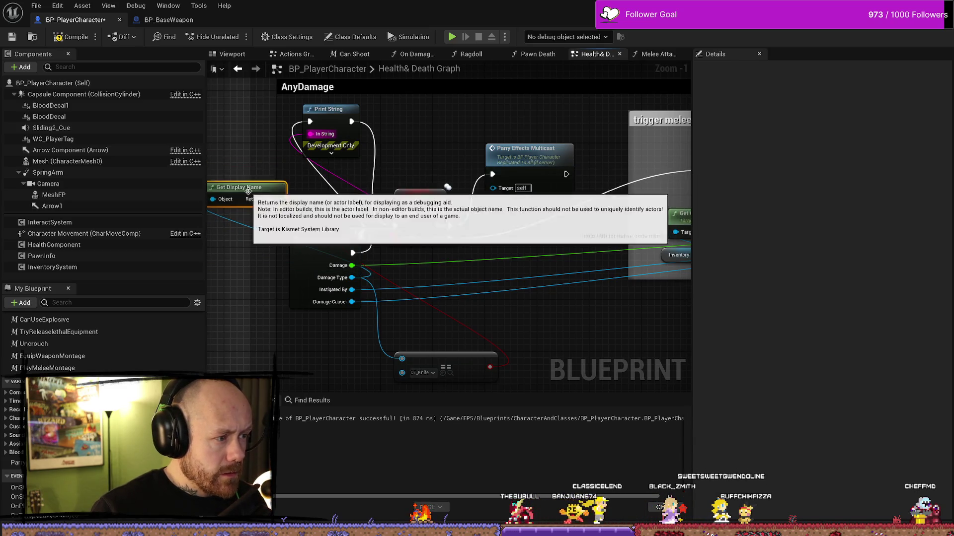
key("Delete")
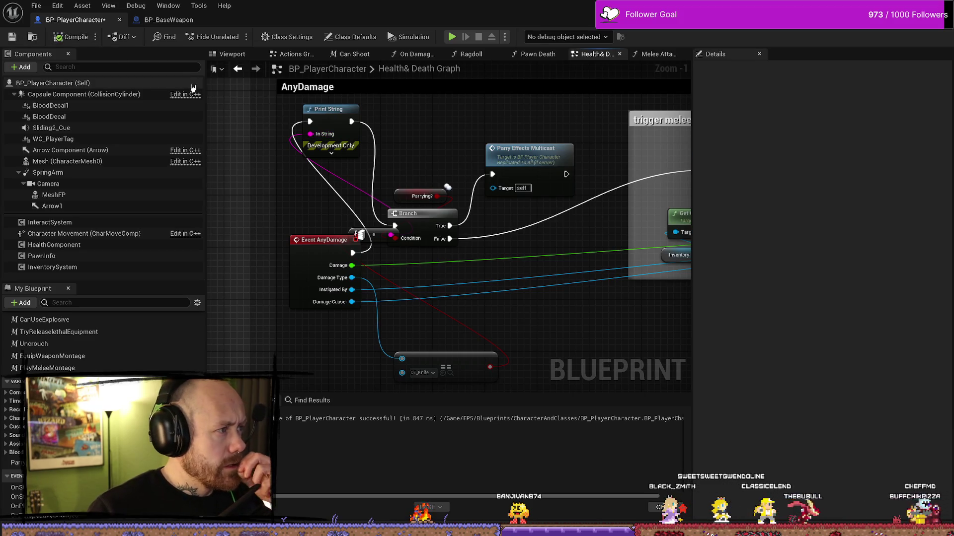
left_click(12, 37)
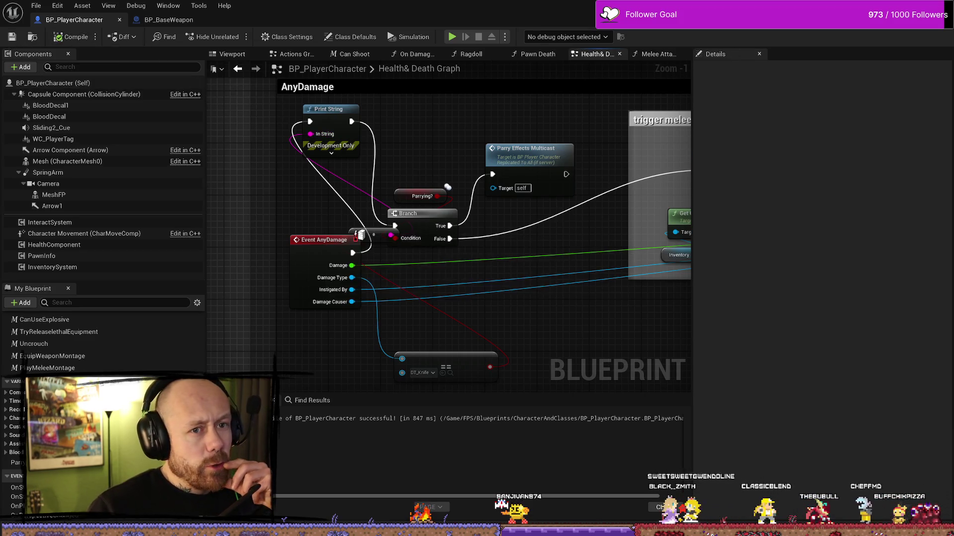
key("alt+Tab")
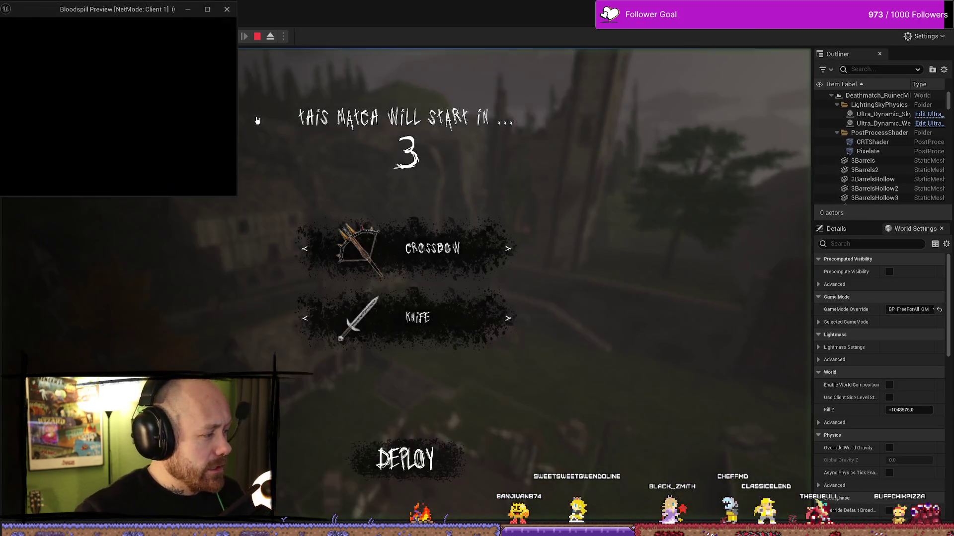
- Deploy with the crossbow, shoot the hooded enemy to see 'Server: false', then end the session
left_click(419, 462)
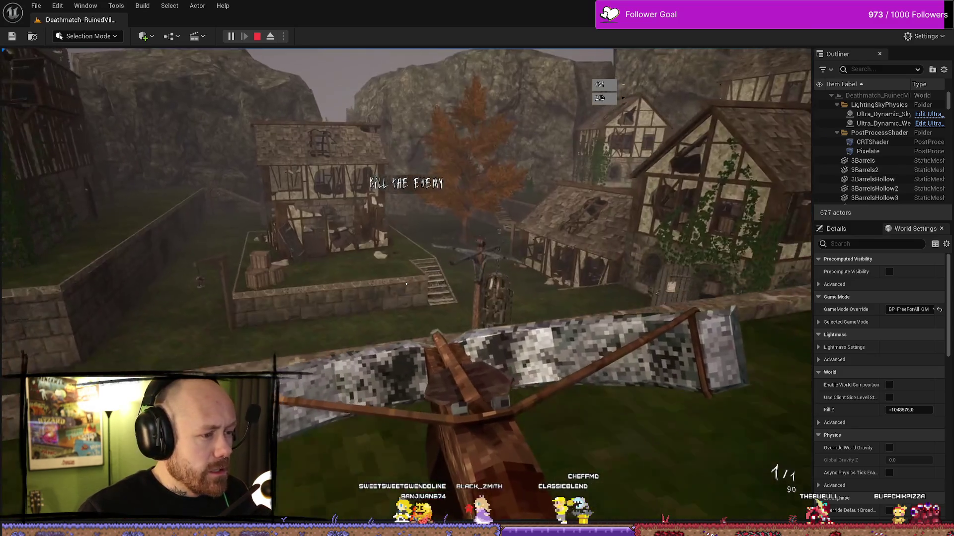
left_click(117, 172)
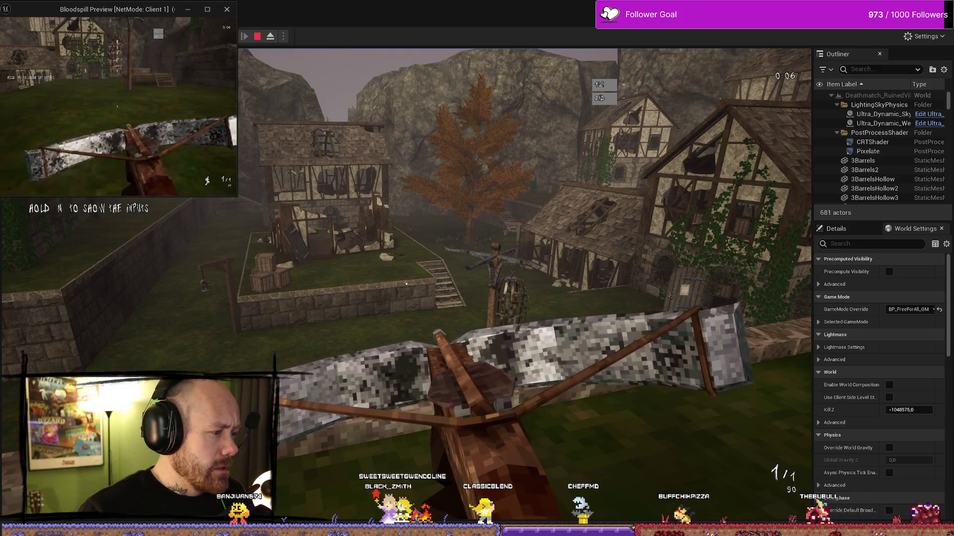
left_click(406, 284)
scroll(406, 284, "down", 1)
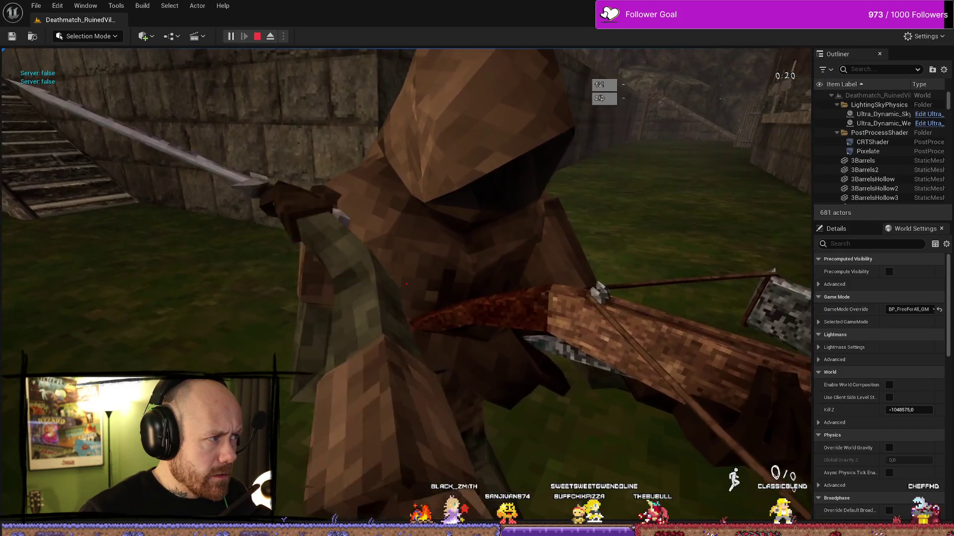
key("Escape")
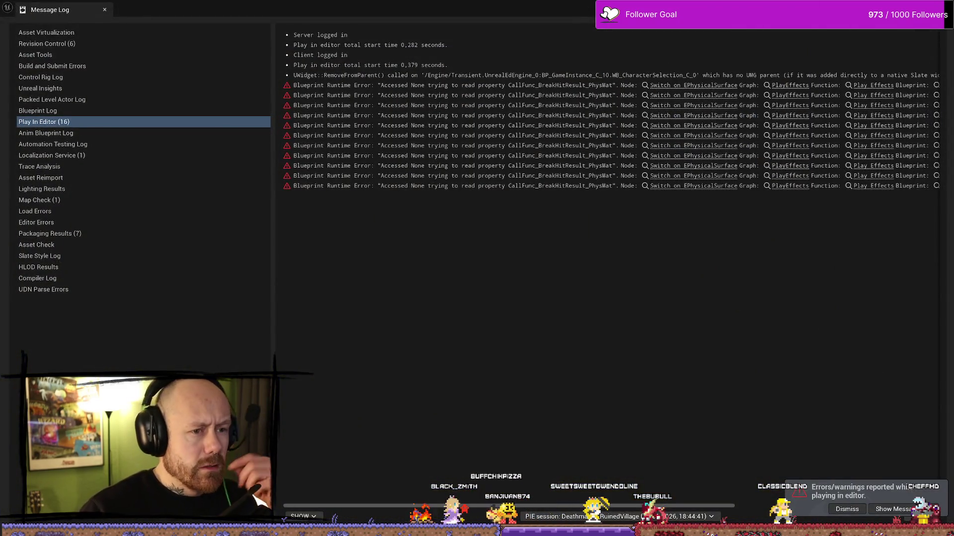
- Reopen BP_PlayerCharacter and bring the AnyDamage nodes back into view
key("ctrl+space")
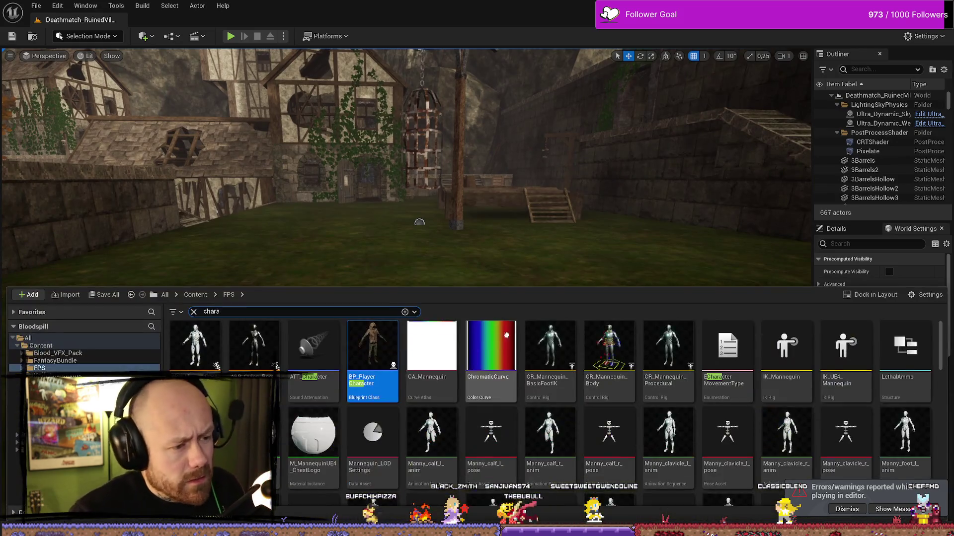
double_click(374, 362)
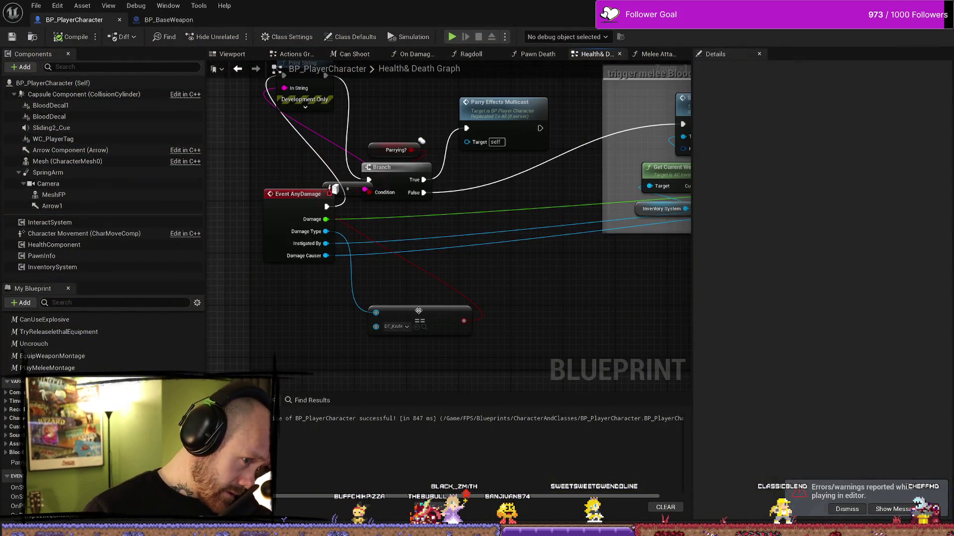
left_click(406, 328)
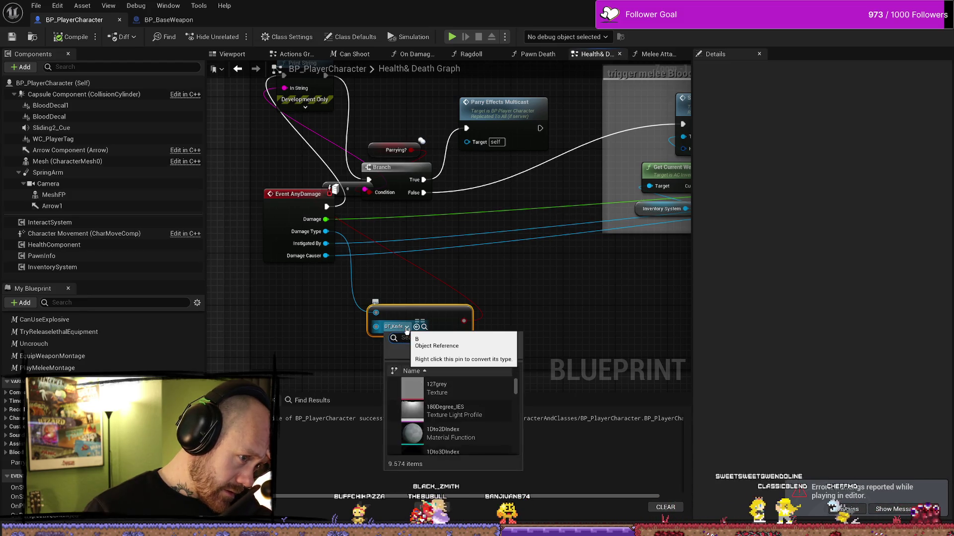
left_click(545, 303)
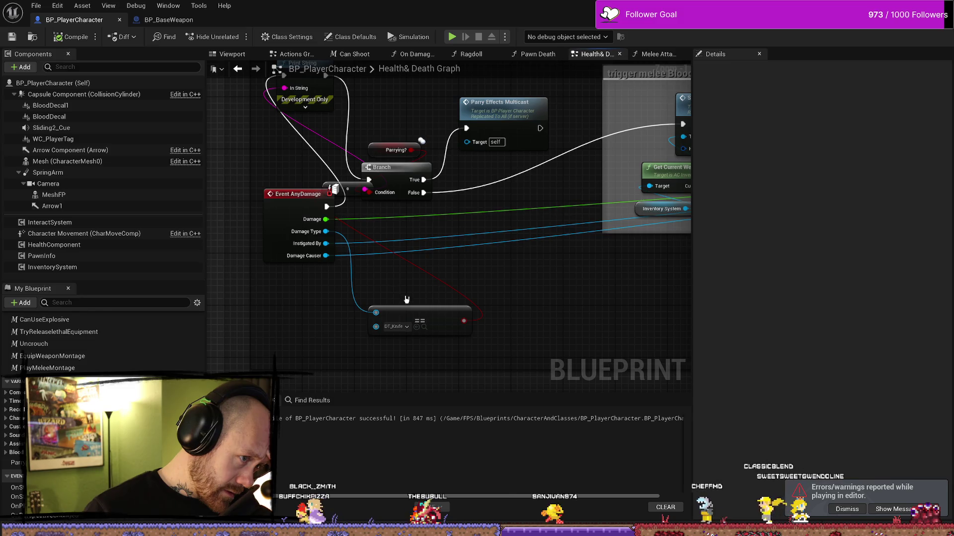
mouse_move(465, 289)
left_mouse_down()
mouse_move(536, 306)
mouse_move(315, 277)
mouse_move(241, 283)
left_mouse_up()
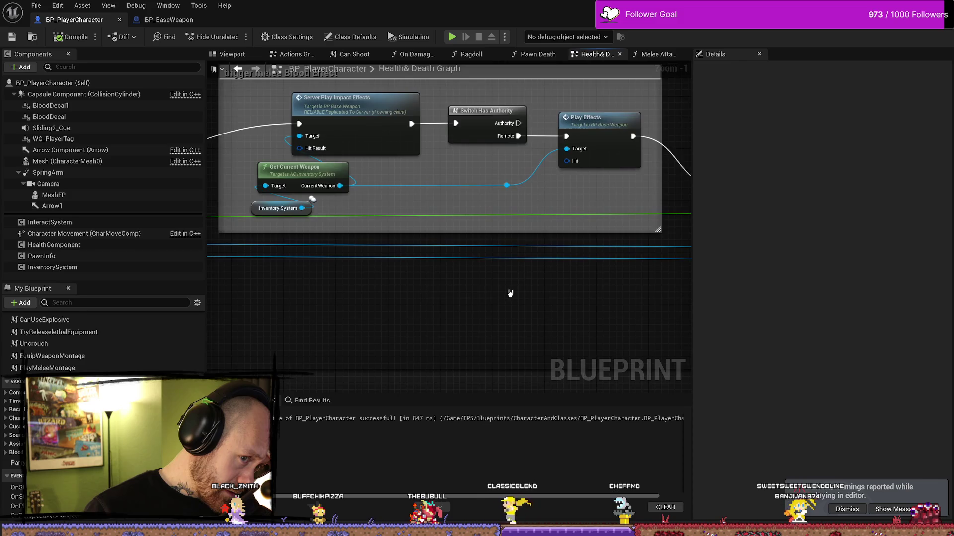
mouse_move(547, 301)
left_mouse_down()
mouse_move(411, 305)
mouse_move(473, 315)
mouse_move(318, 318)
mouse_move(287, 291)
mouse_move(372, 291)
left_mouse_up()
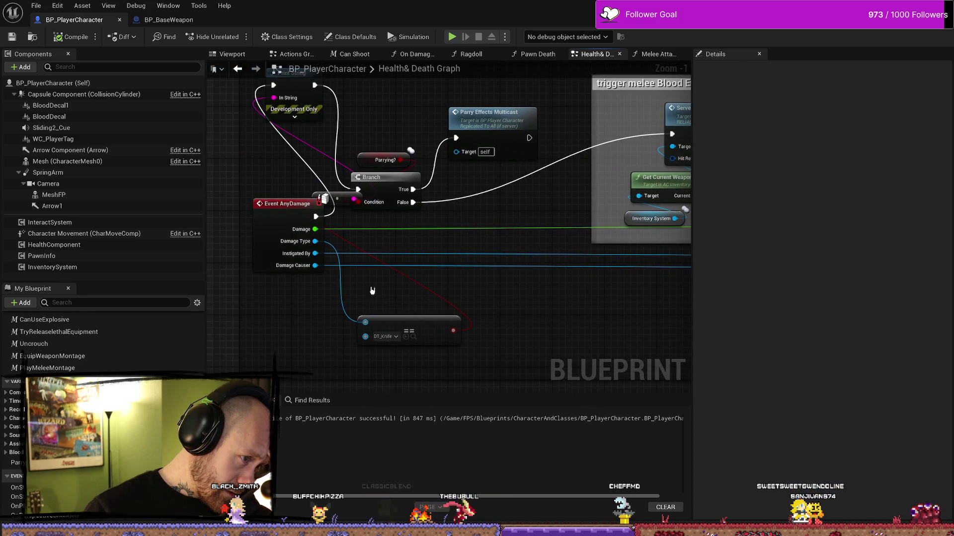
- Search 'DT_Kn' in the Equal pin's asset picker, keep DT_Knife chosen, and nudge the node
left_click(397, 337)
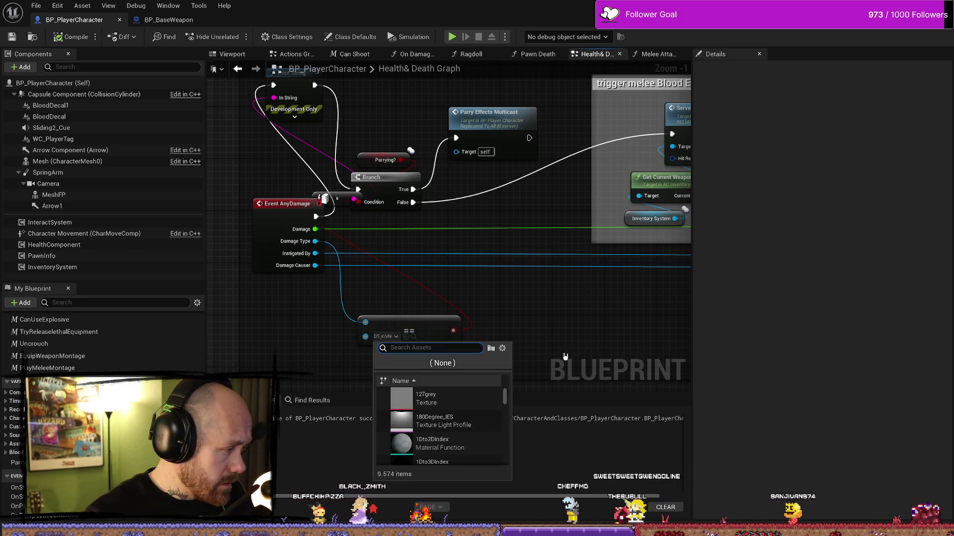
type("DT")
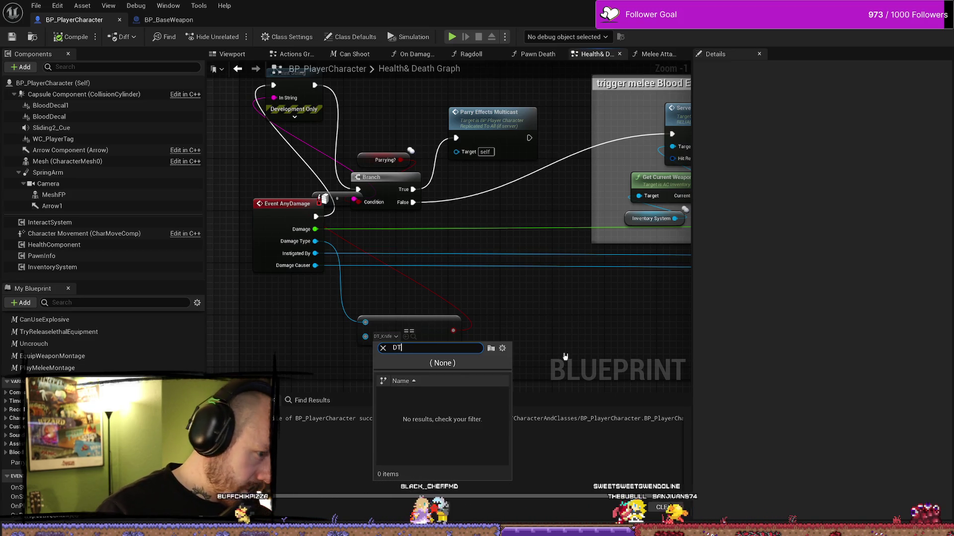
type("DT_")
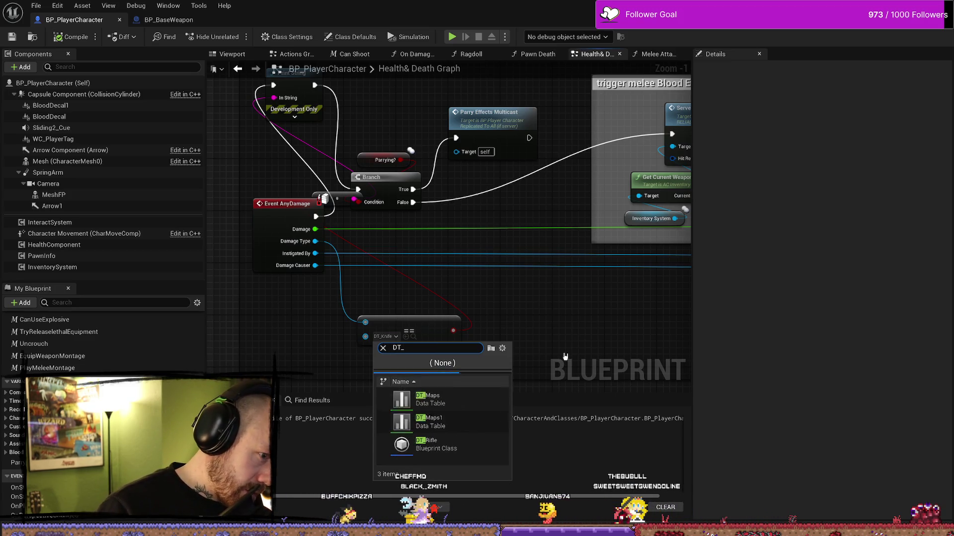
key("BackSpace")
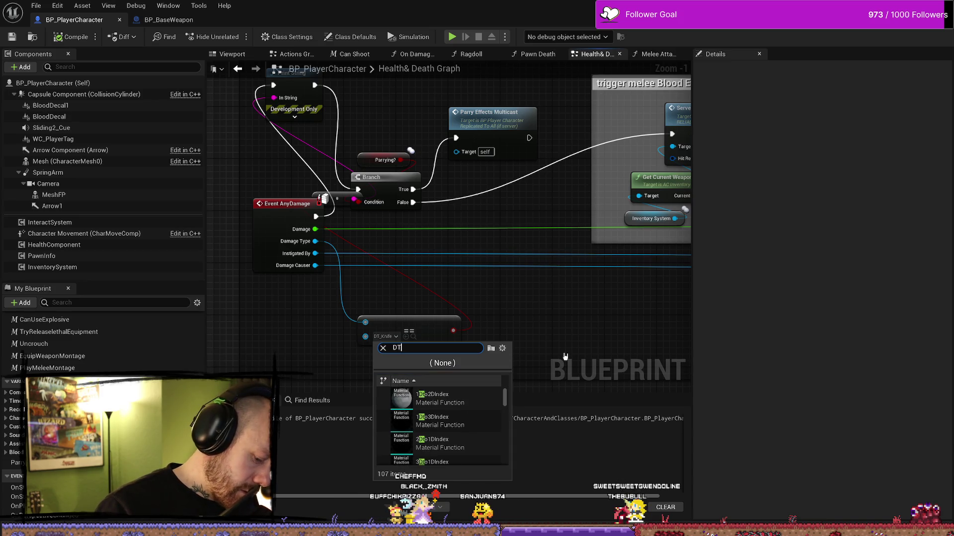
type("_Kni")
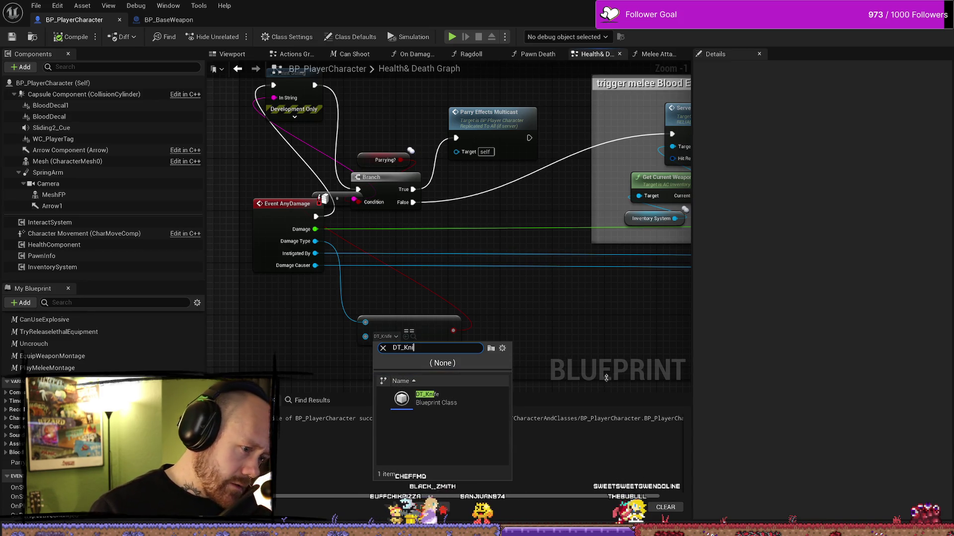
left_click(554, 311)
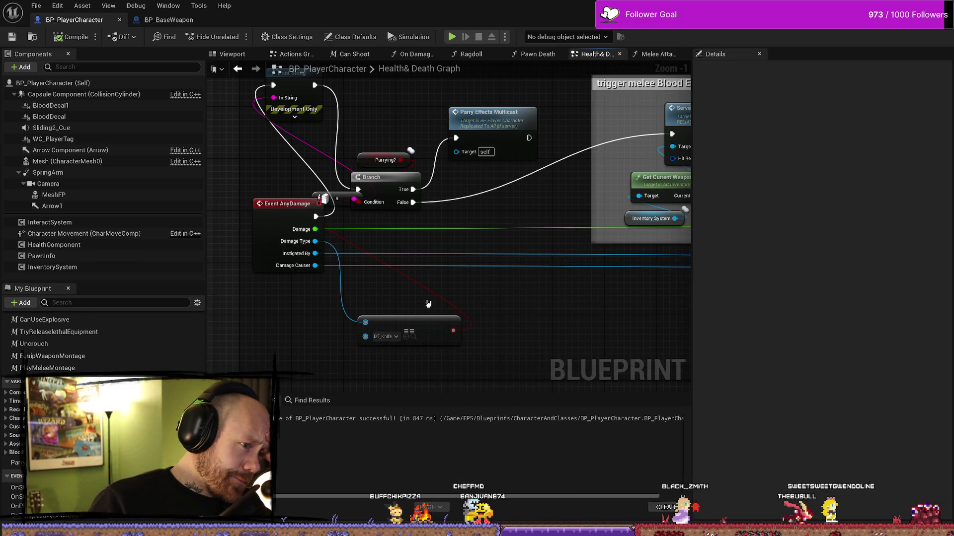
left_click_drag(414, 326, 421, 320)
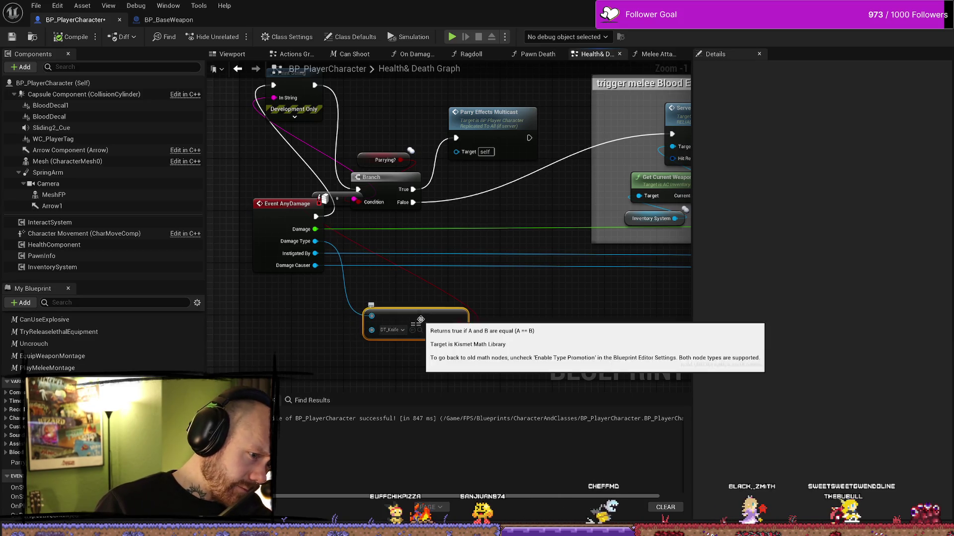
- Look over the graph from Damage Type to the melee Blood Effect and Switch Has Authority nodes
scroll(403, 303, "down", 2)
scroll(388, 287, "up", 2)
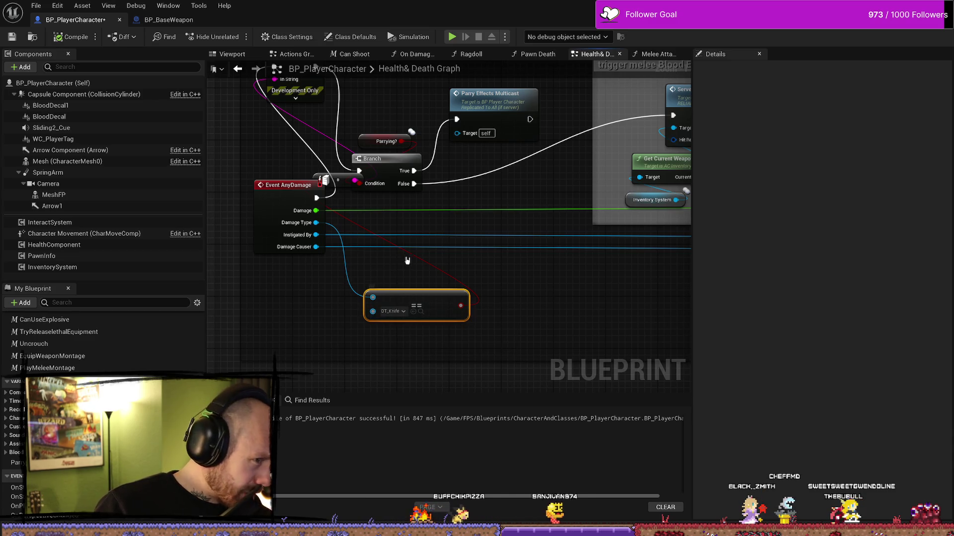
left_click_drag(440, 223, 451, 267)
mouse_move(338, 271)
left_mouse_down()
mouse_move(390, 294)
mouse_move(301, 224)
mouse_move(389, 293)
mouse_move(409, 328)
mouse_move(373, 271)
mouse_move(338, 271)
left_mouse_up()
mouse_move(346, 228)
left_mouse_down()
mouse_move(390, 305)
mouse_move(522, 323)
mouse_move(480, 327)
mouse_move(619, 330)
left_mouse_up()
mouse_move(446, 325)
left_mouse_down()
mouse_move(466, 324)
mouse_move(309, 319)
mouse_move(335, 309)
left_mouse_up()
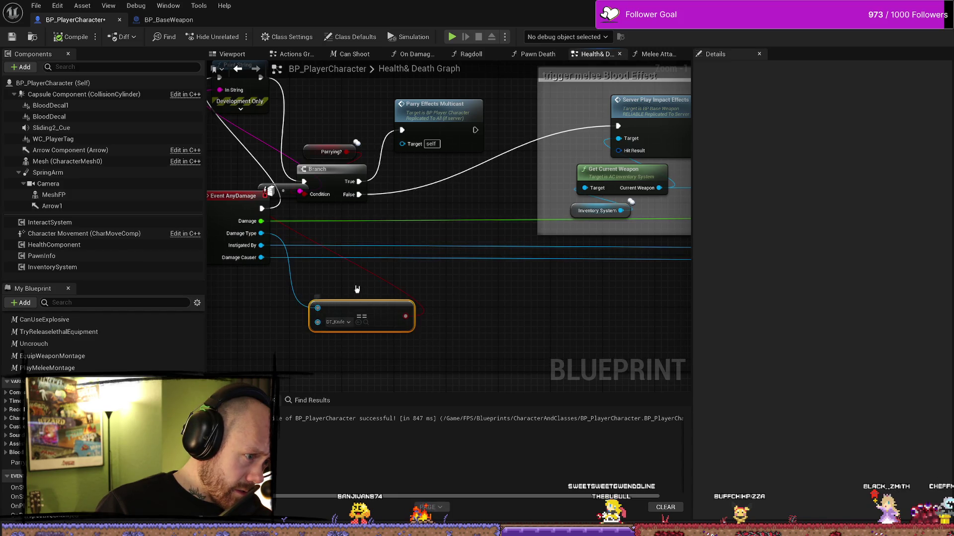
- Undo back to the original Get Display Name setup, recompile, and return to the level editor
key("ctrl+z")
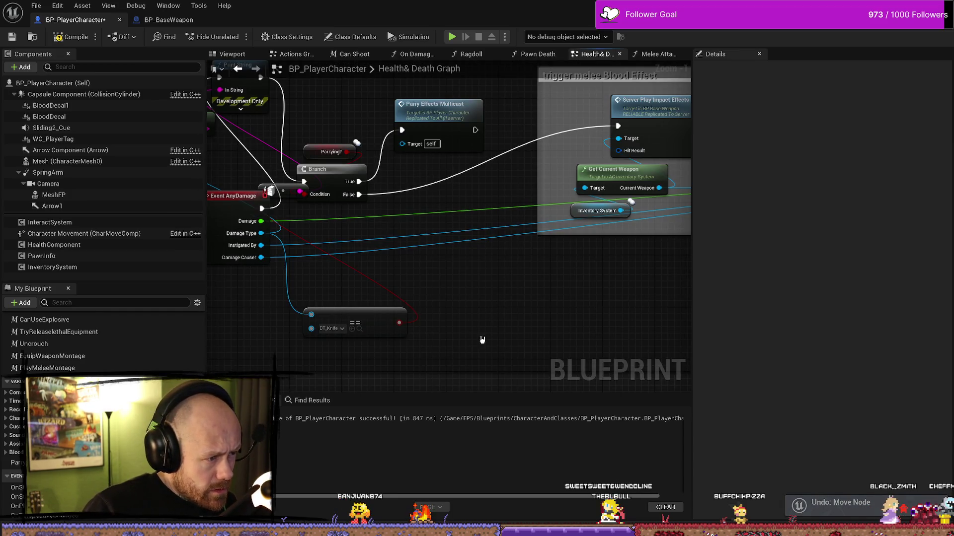
key("ctrl+z")
key("ctrl+z")
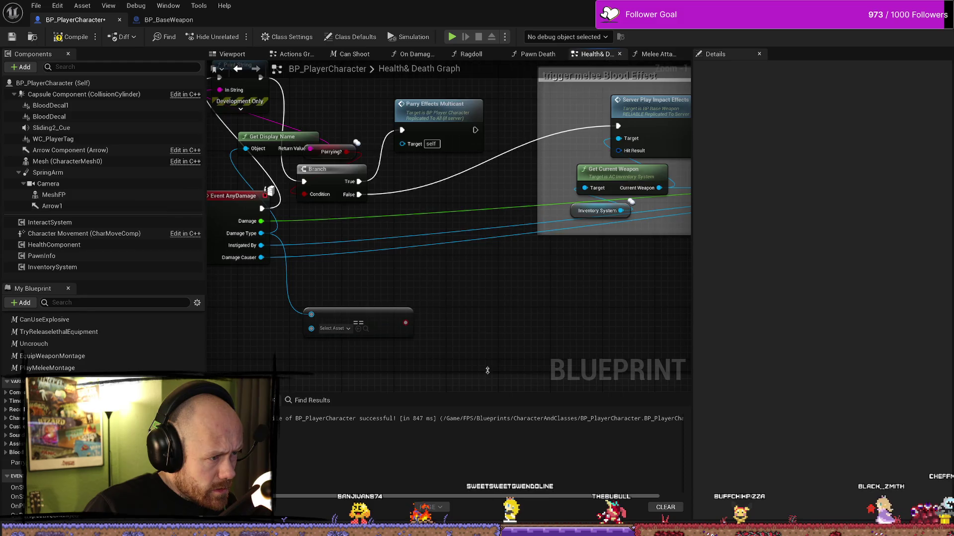
key("ctrl+z")
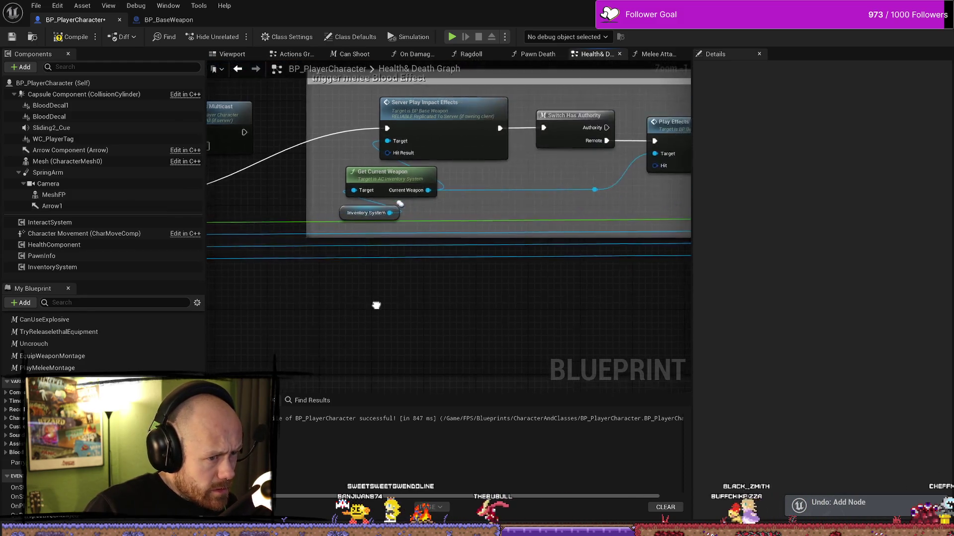
key("ctrl+z")
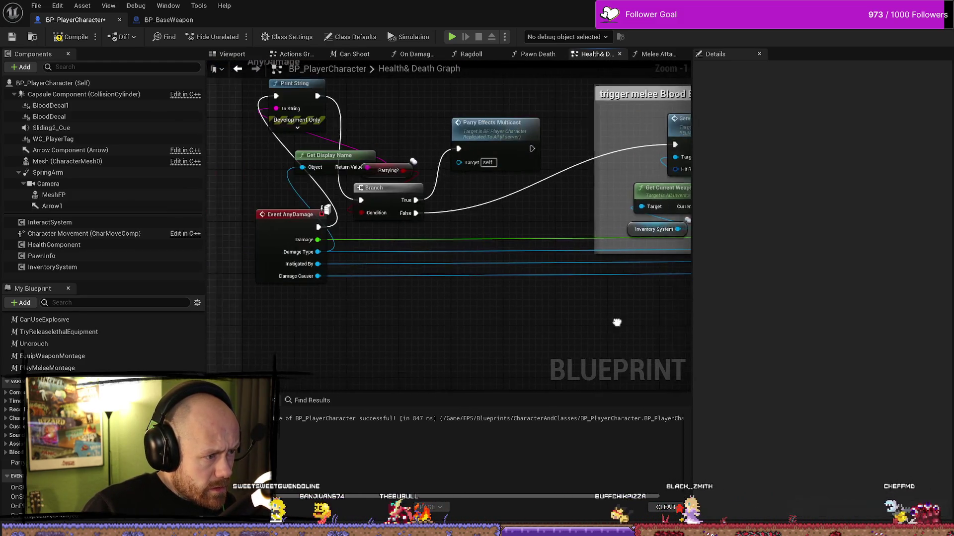
key("ctrl+z")
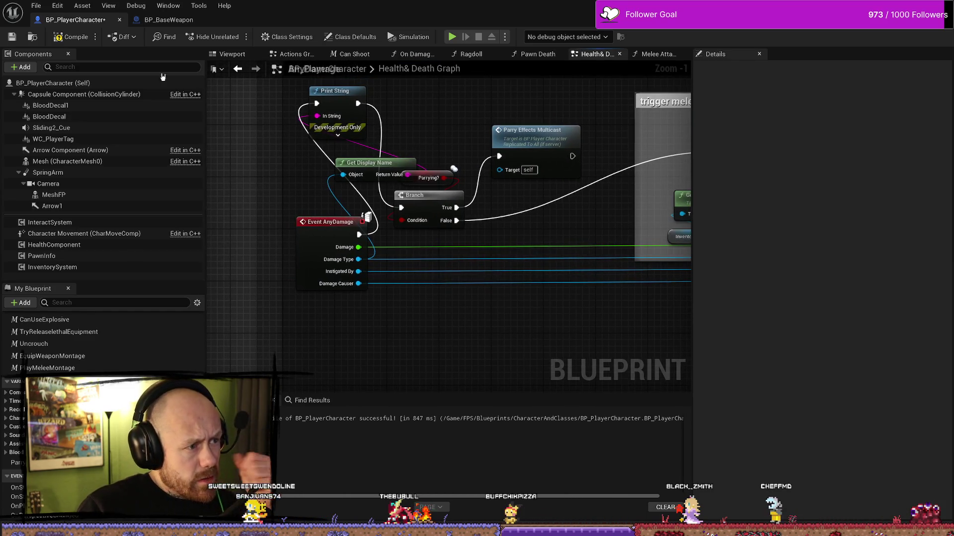
key("ctrl+z")
key("F7")
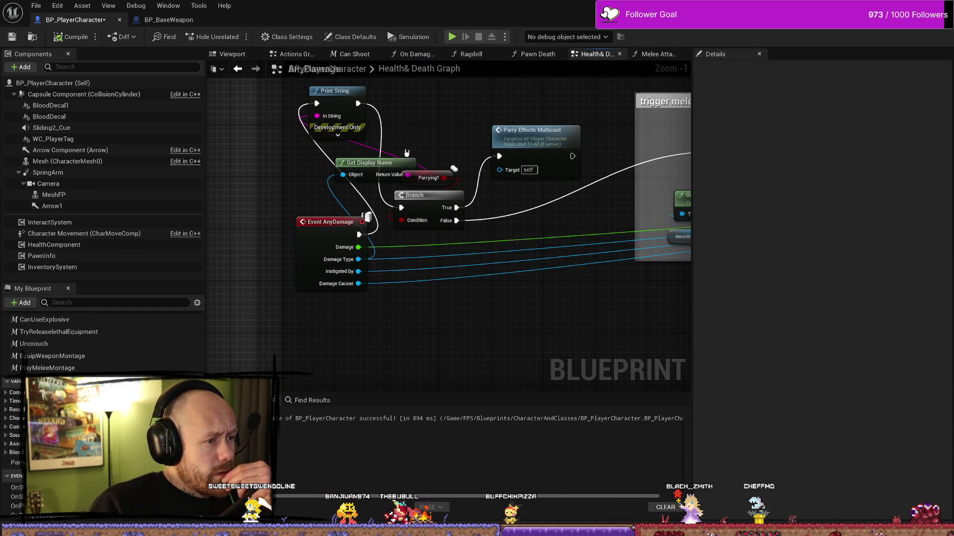
key("alt+Tab")
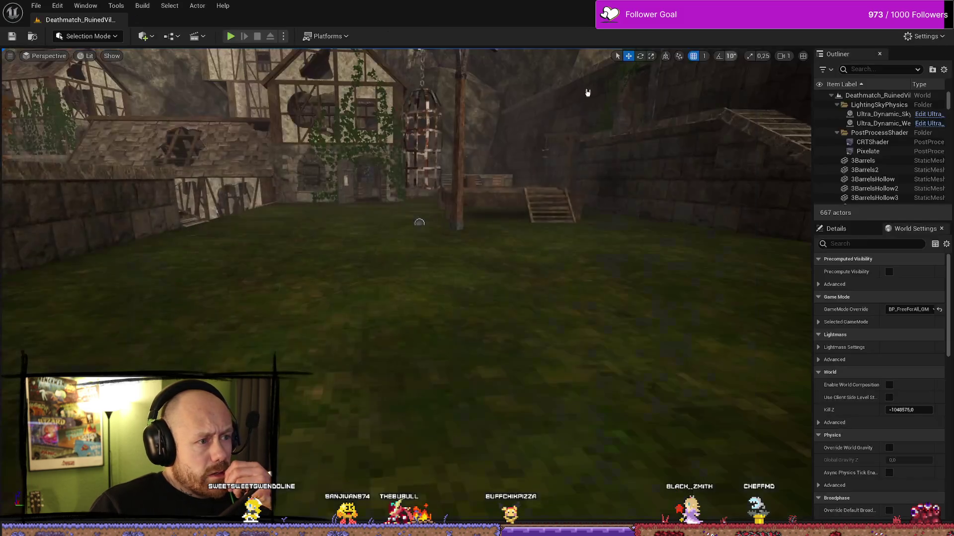
- Start a playtest, deploy with the knife, and slash the hooded enemy five times
key("alt+p")
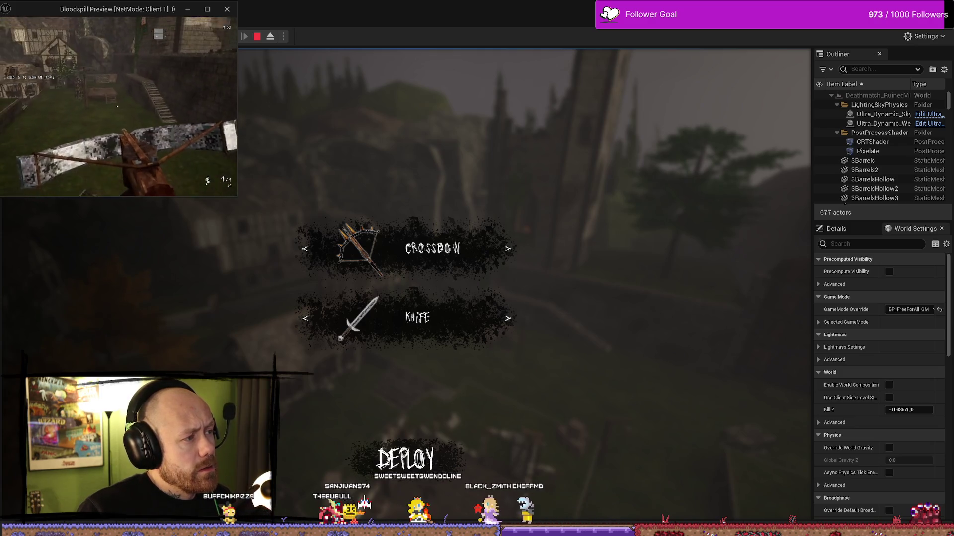
key("alt+Tab")
left_click(434, 470)
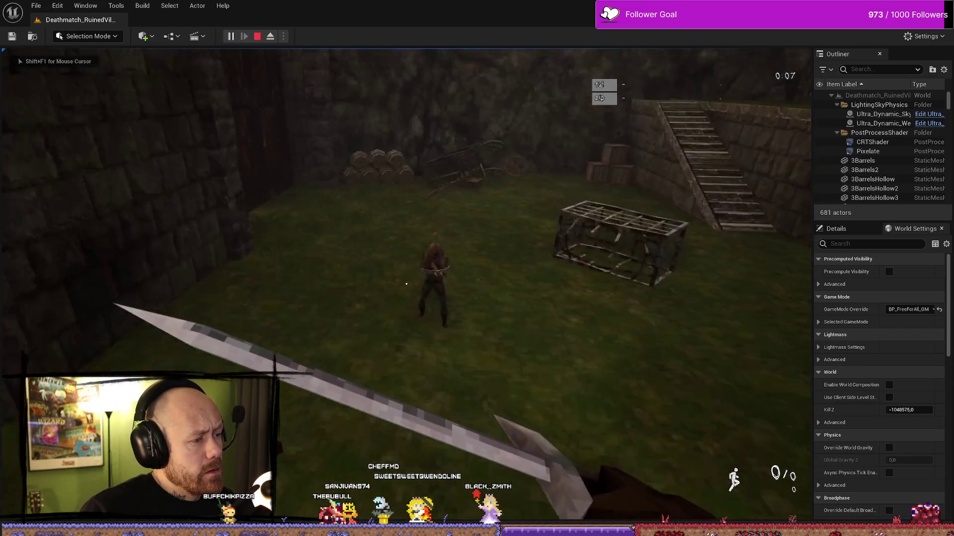
left_click(406, 284)
left_click(406, 284)
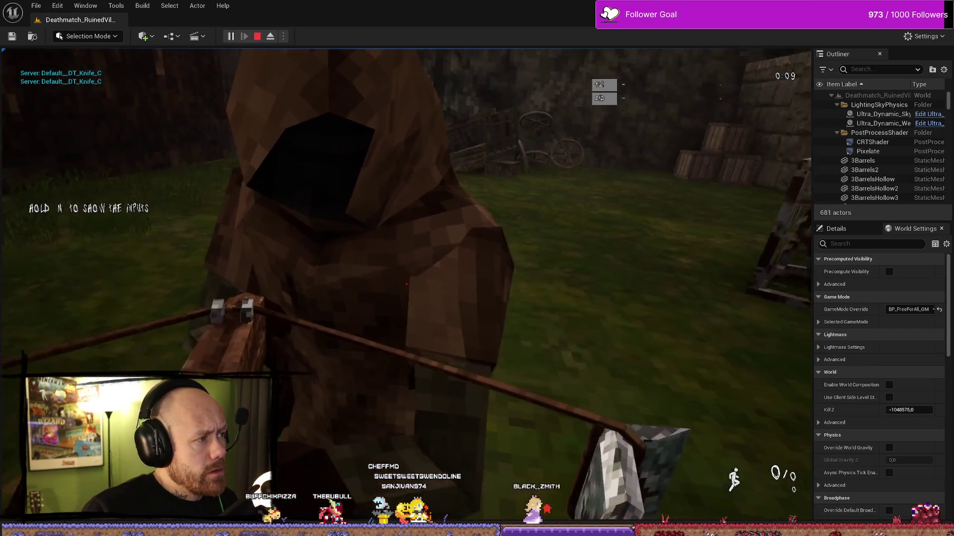
left_click(406, 284)
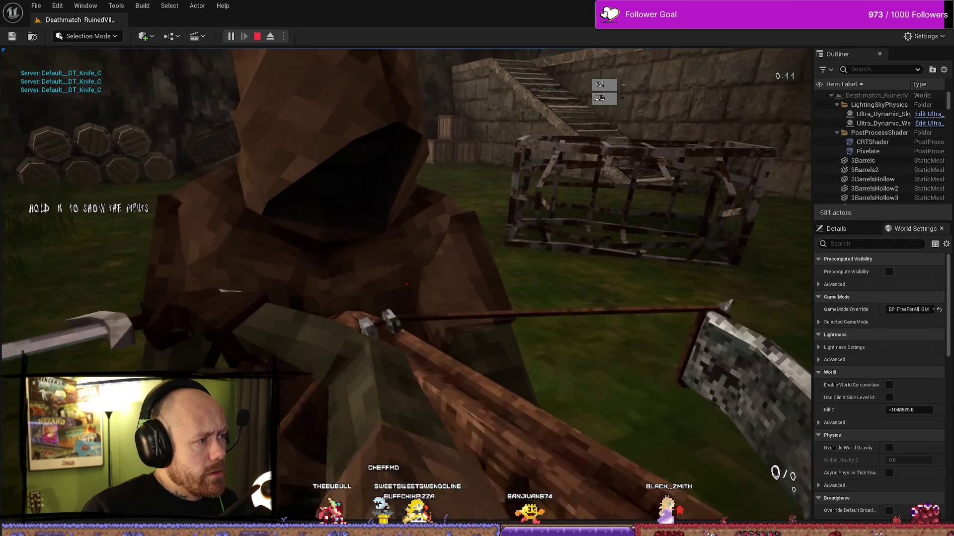
left_click(407, 284)
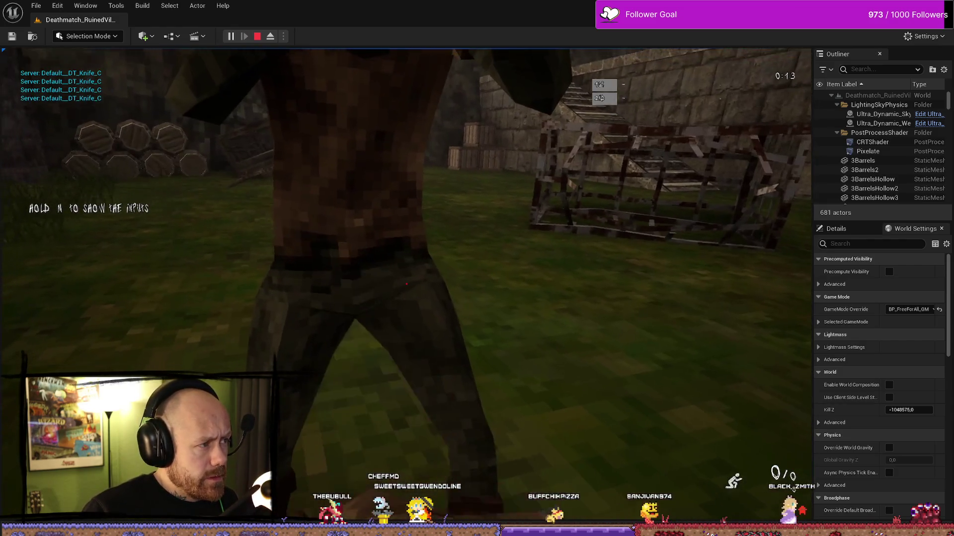
left_click(407, 284)
- Check the client preview window's Default__DT_Knife_C prints, then stop the play session
key("alt+Tab")
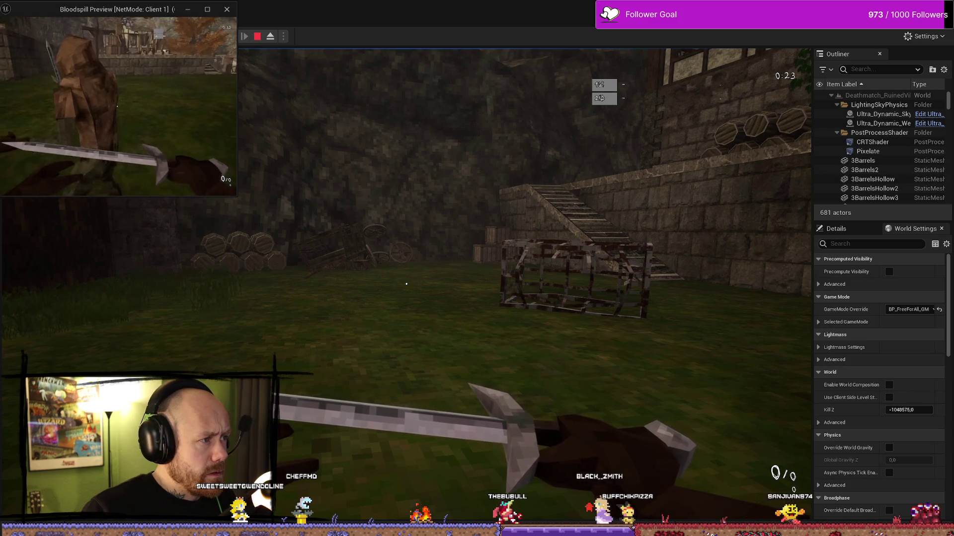
left_click(511, 224)
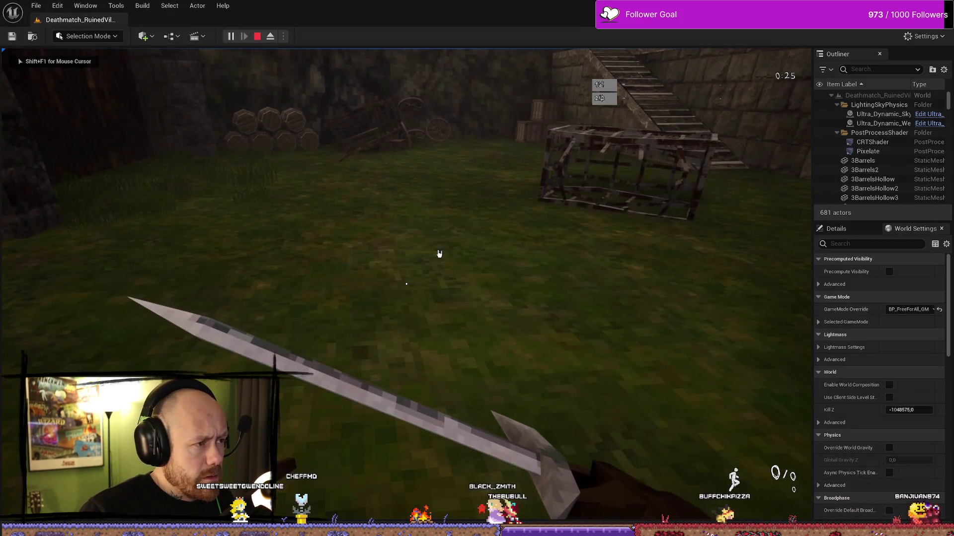
key("Escape")
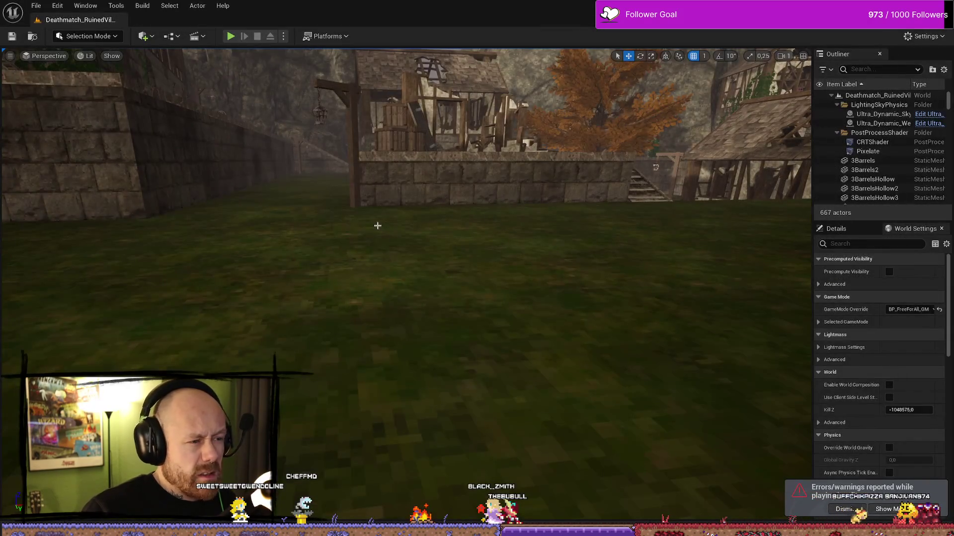
key("ctrl+space")
double_click(379, 344)
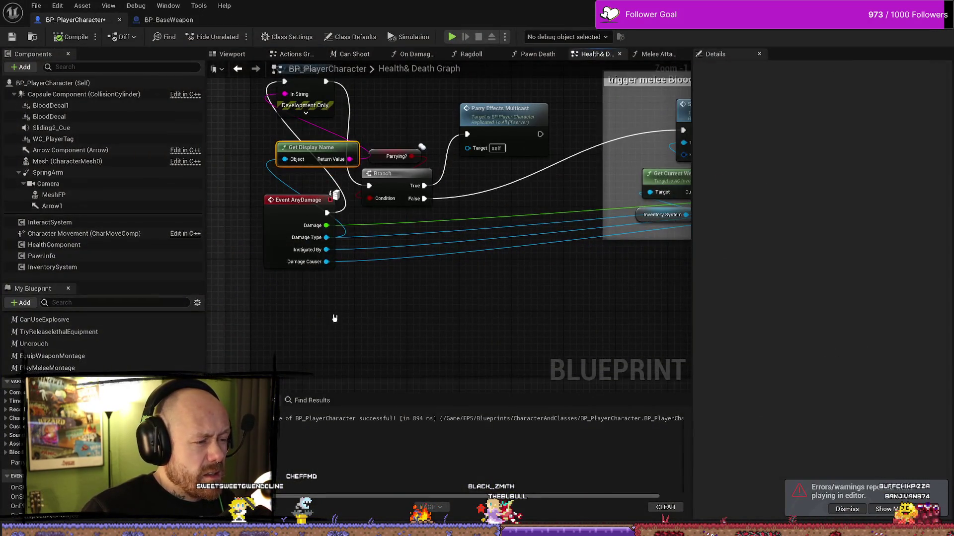
left_click_drag(326, 237, 402, 338)
type("==")
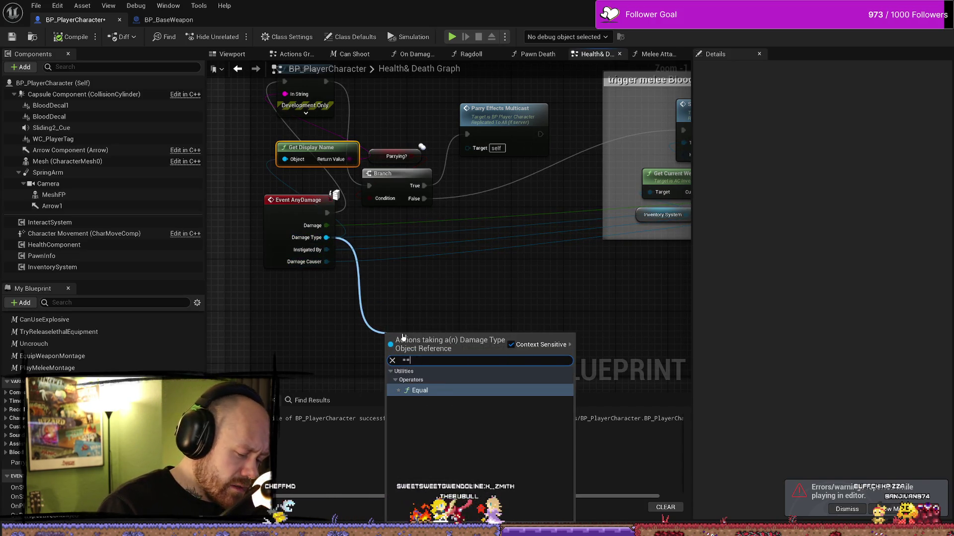
key("Return")
left_click(413, 352)
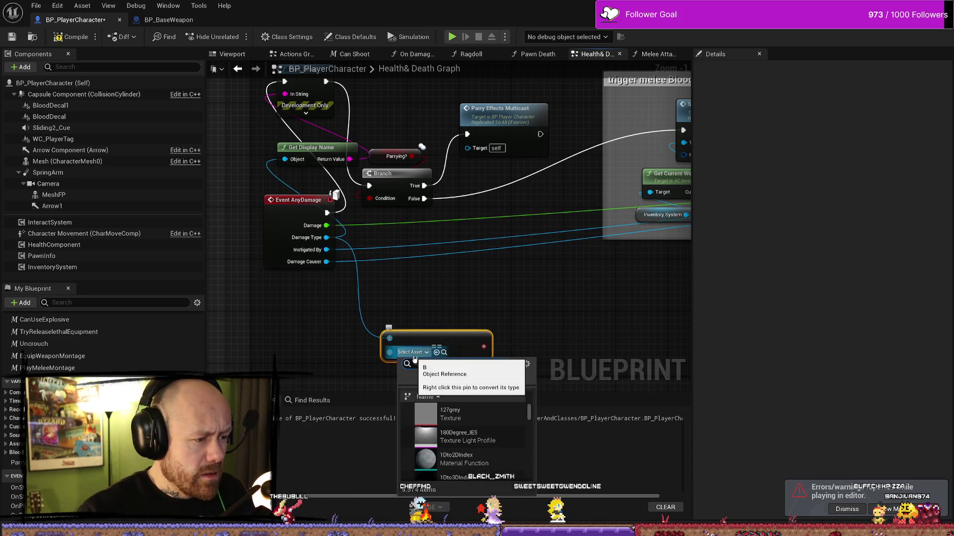
type("defa")
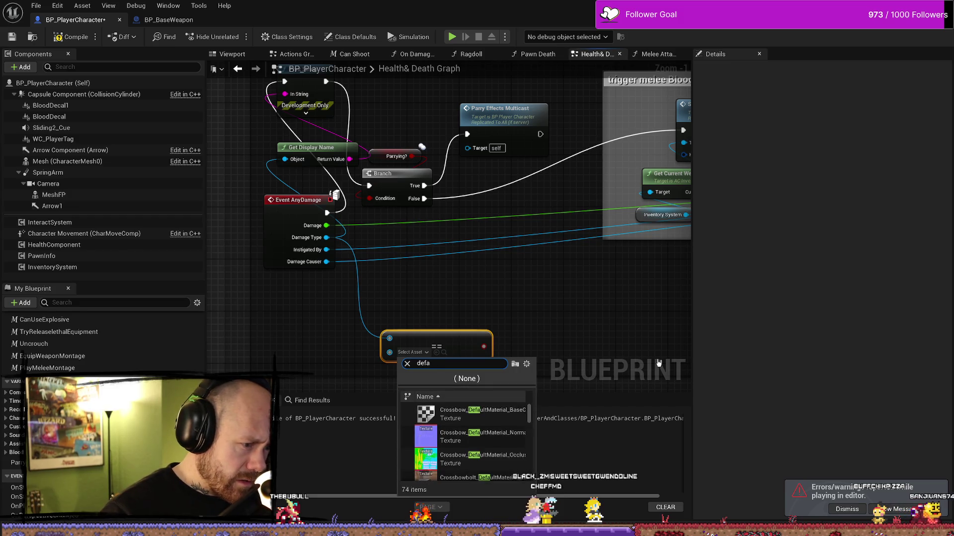
type("utult_")
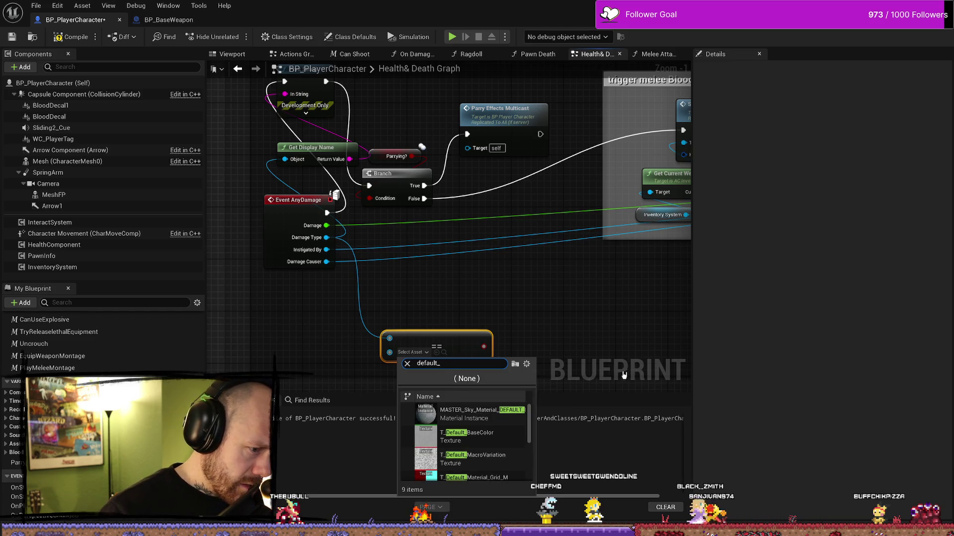
scroll(494, 449, "down", 3)
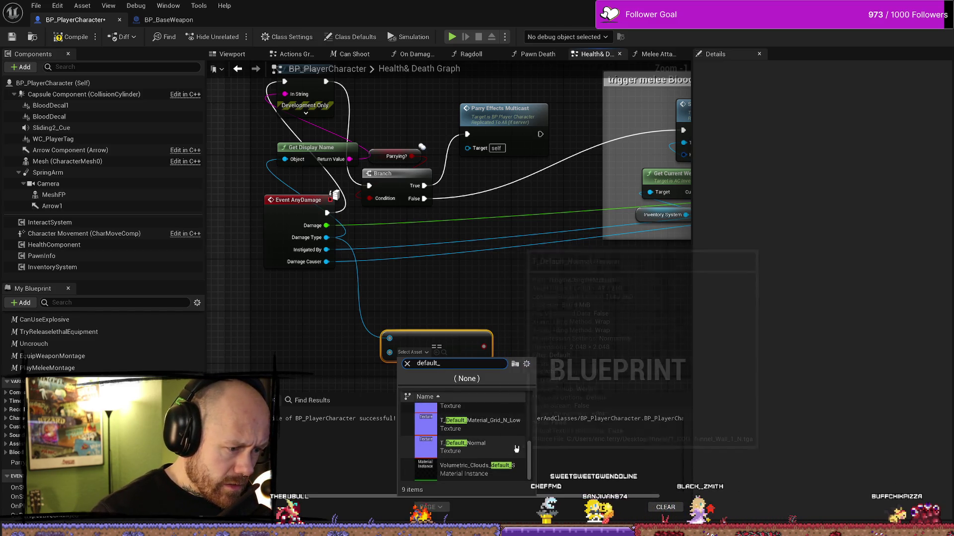
mouse_move(516, 448)
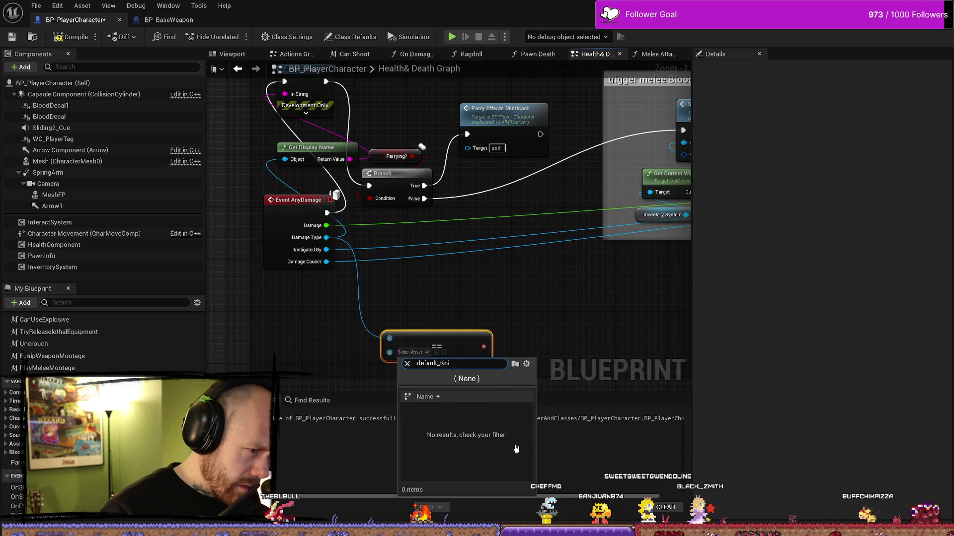
key("BackSpace")
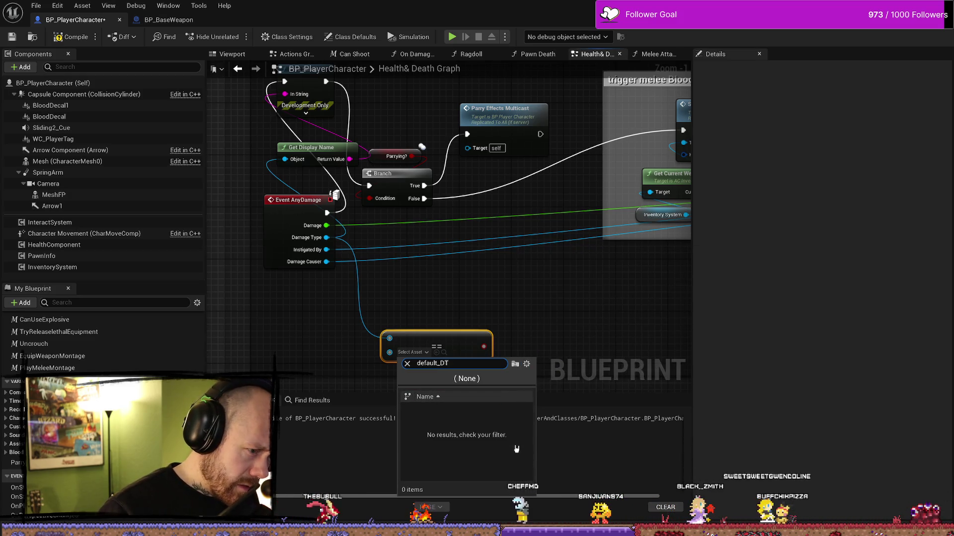
key("BackSpace")
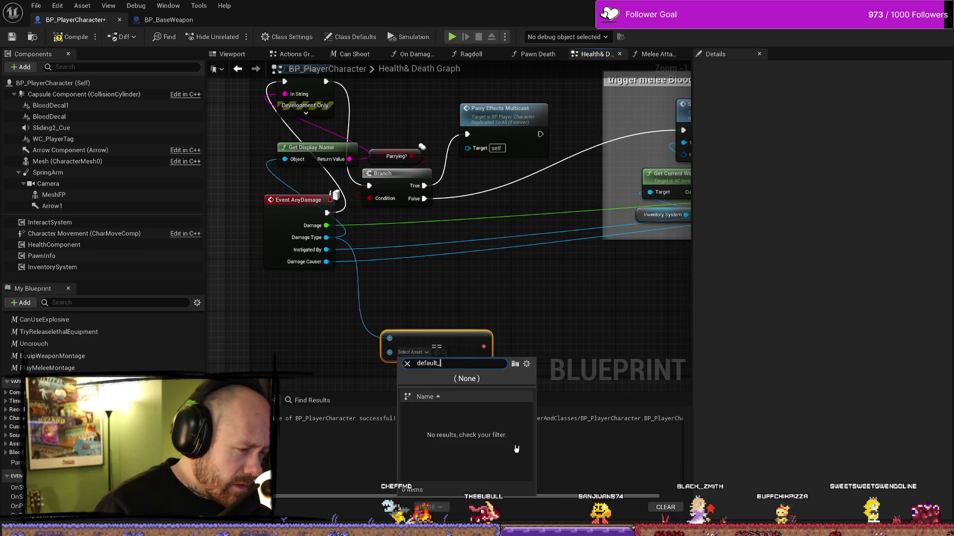
key("BackSpace")
key("BackSpace")
key("BackSpace")
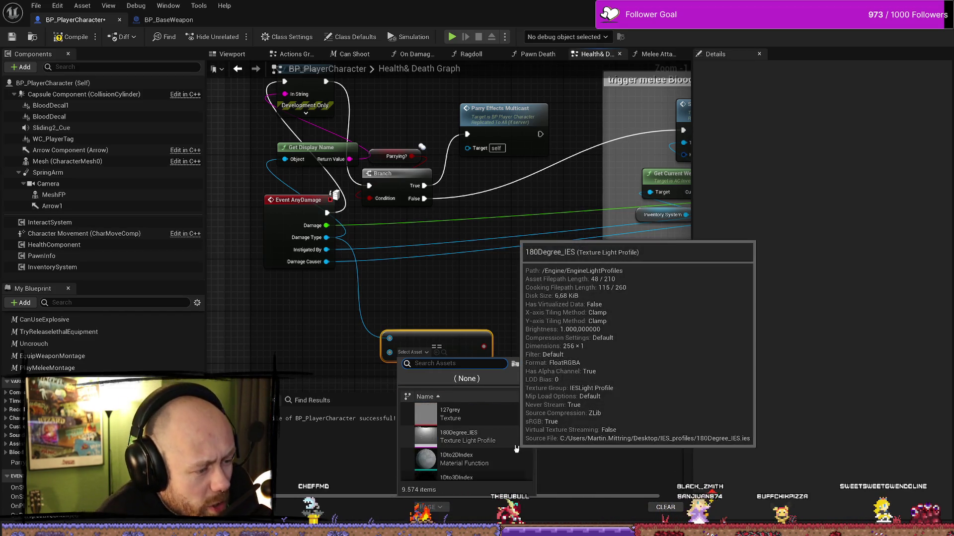
left_click(495, 292)
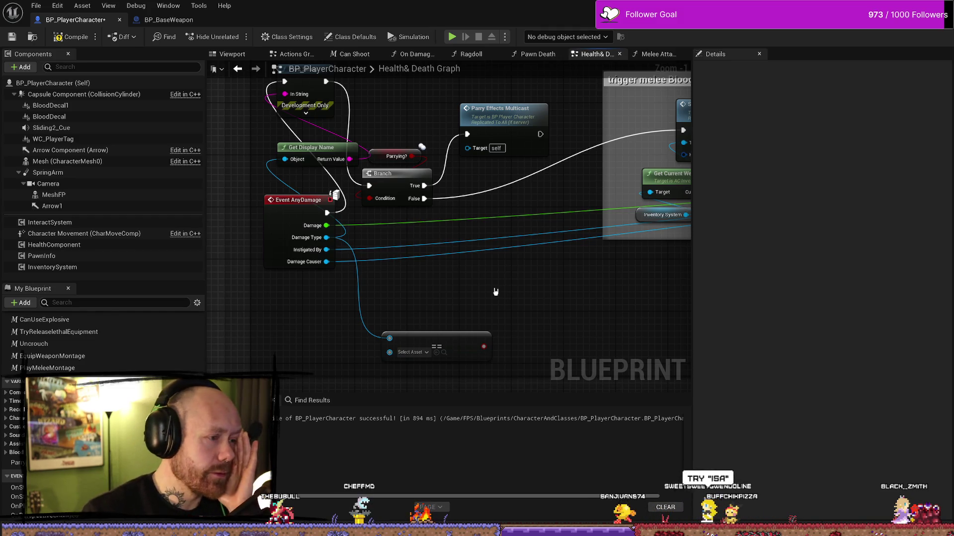
- Delete the Equal node and add an IsA node fed by Damage Type
left_click(398, 343)
key("Delete")
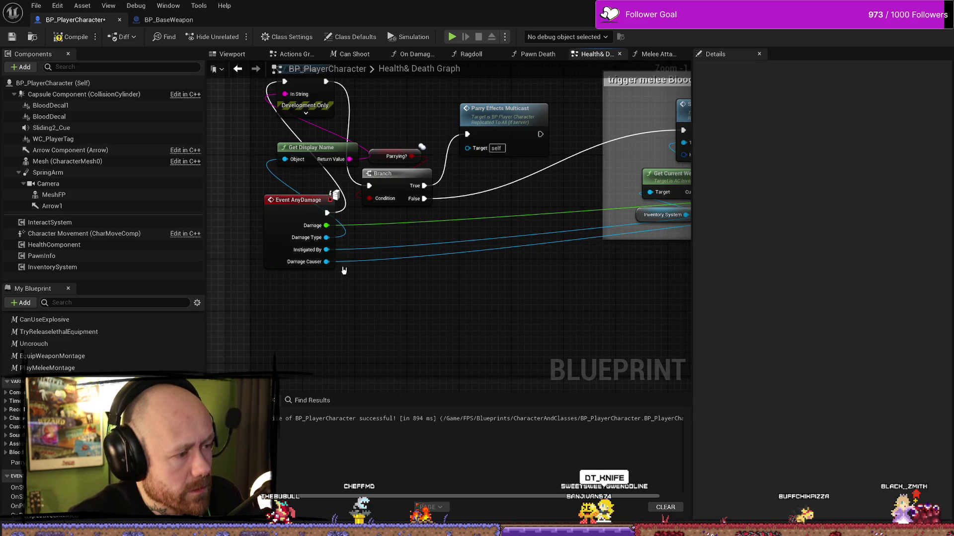
left_click_drag(327, 238, 371, 272)
type("is")
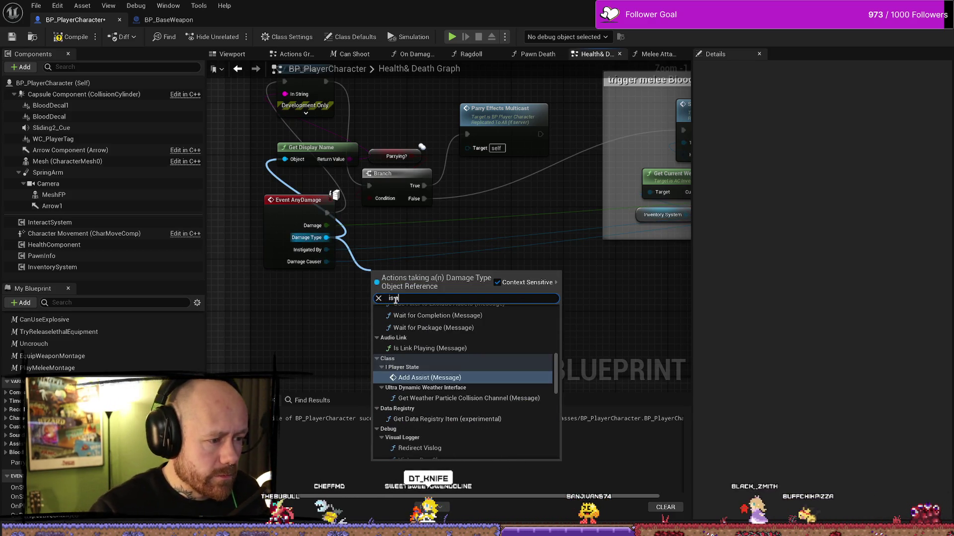
type(" a")
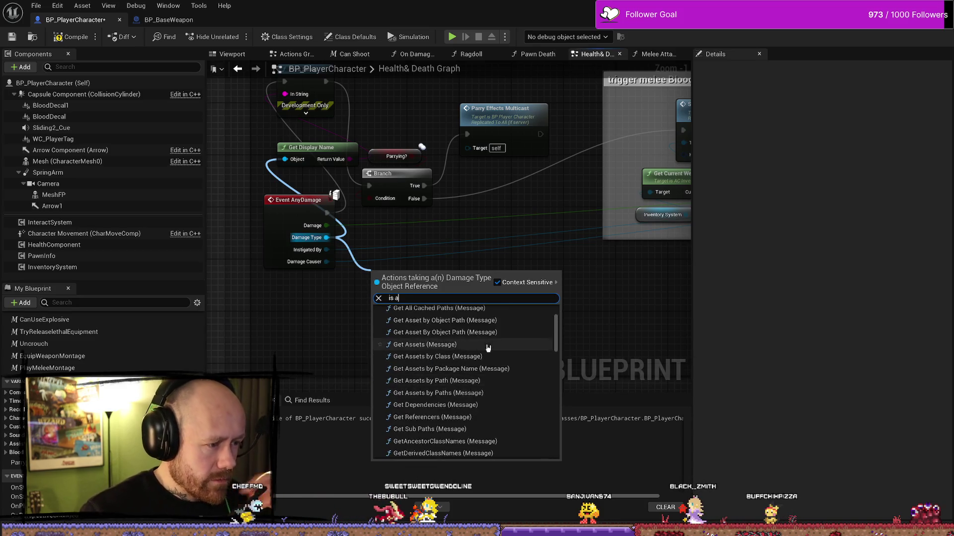
scroll(494, 352, "down", 5)
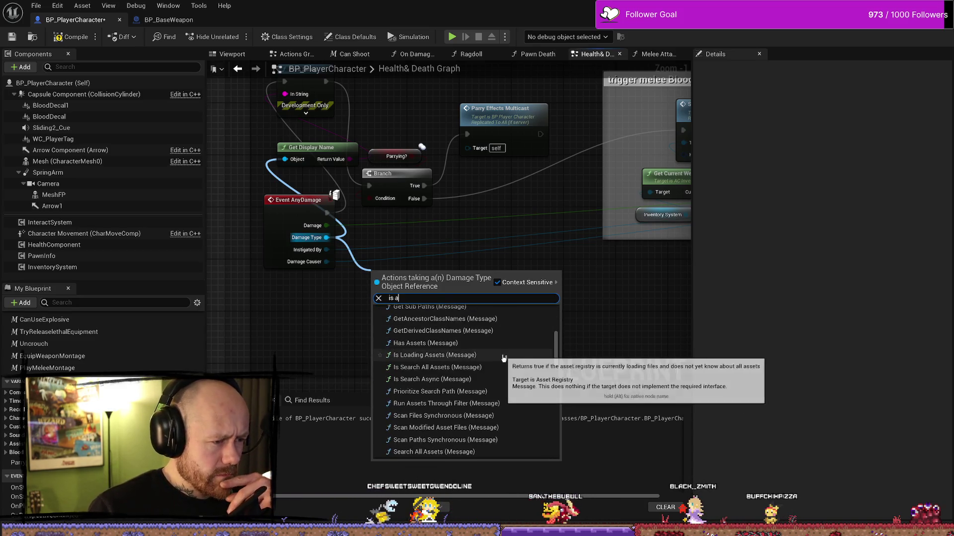
scroll(504, 357, "down", 10)
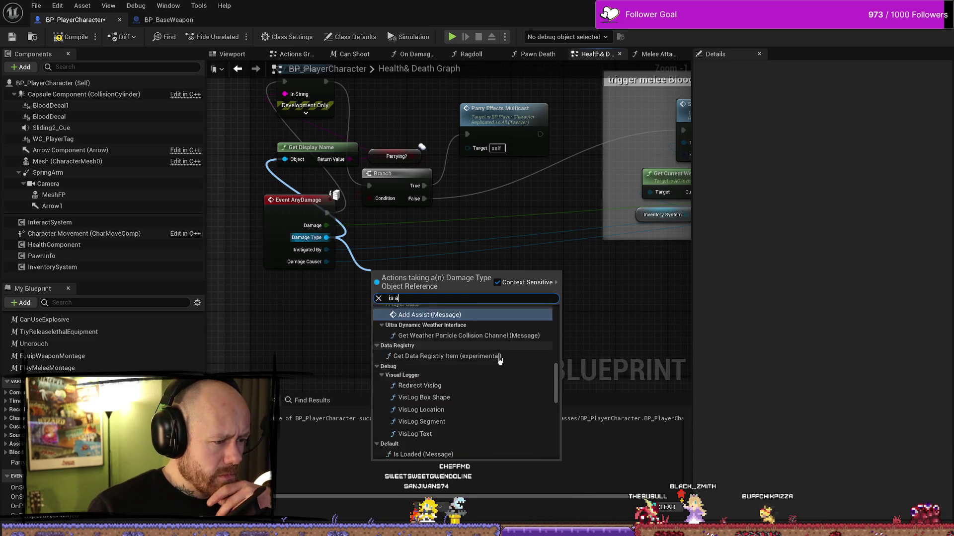
scroll(500, 359, "down", 5)
scroll(500, 360, "down", 5)
scroll(500, 360, "down", 8)
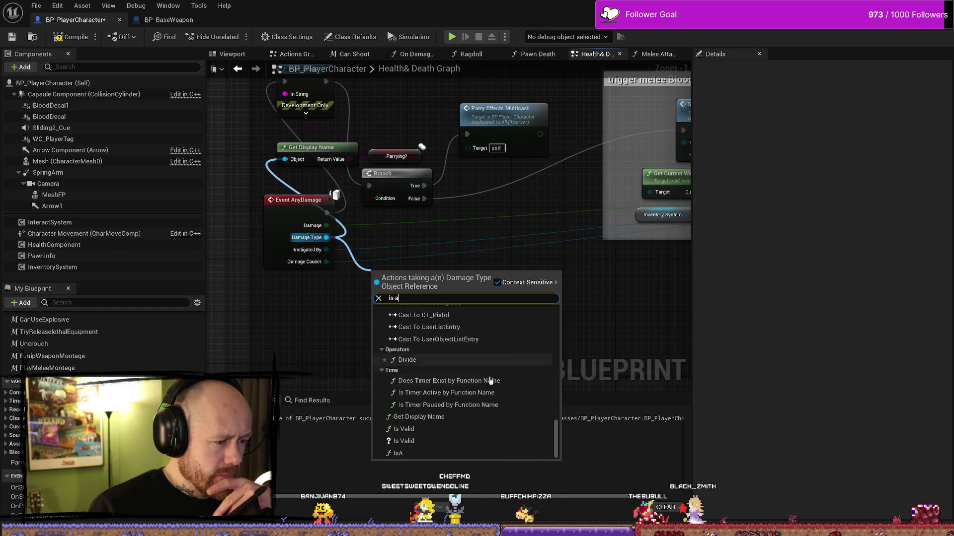
left_click(398, 453)
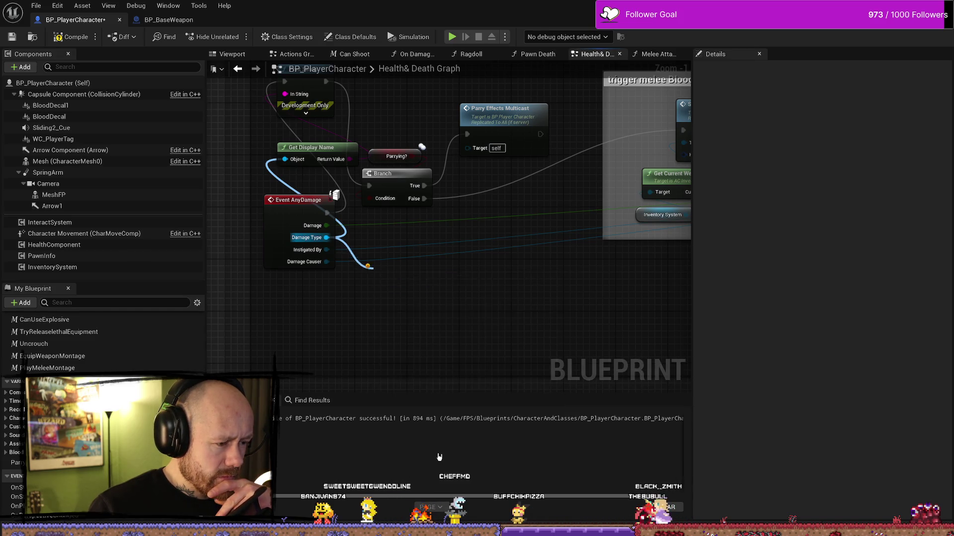
left_click_drag(416, 273, 416, 292)
- Set the IsA Object Class to DT_Knife and wire its result into Print String
left_click(414, 322)
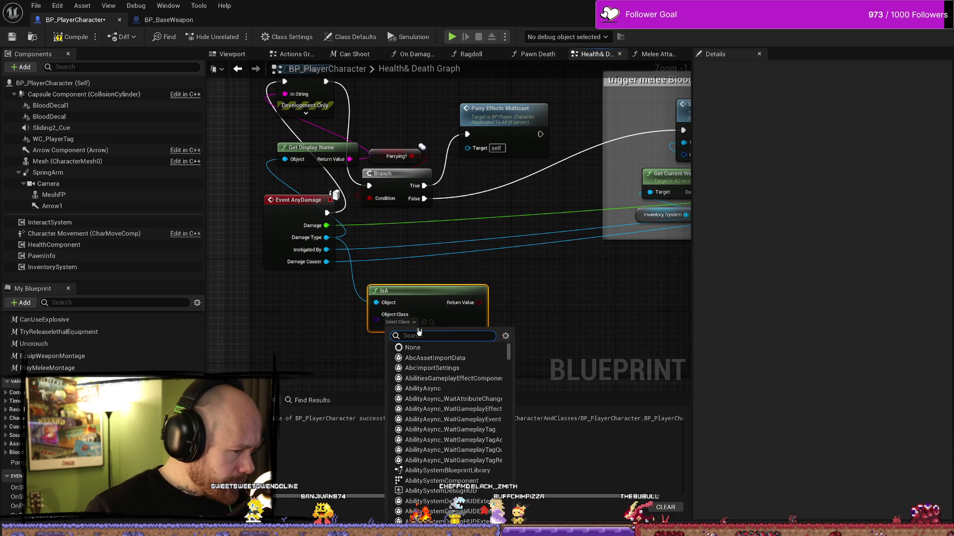
type("knife")
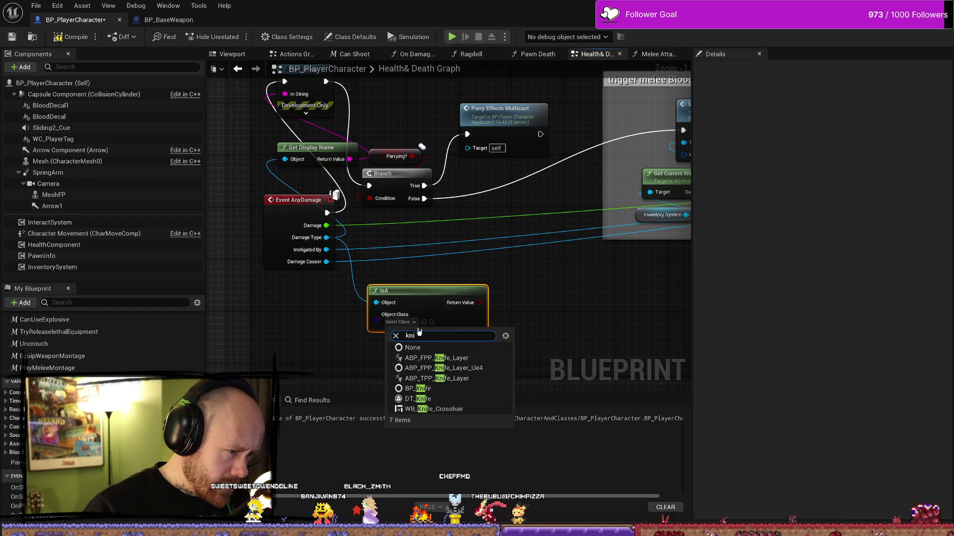
left_click(432, 403)
mouse_move(478, 328)
left_mouse_down()
mouse_move(387, 187)
mouse_move(378, 205)
mouse_move(306, 206)
mouse_move(279, 197)
mouse_move(297, 122)
left_mouse_up()
left_click_drag(343, 189, 271, 191)
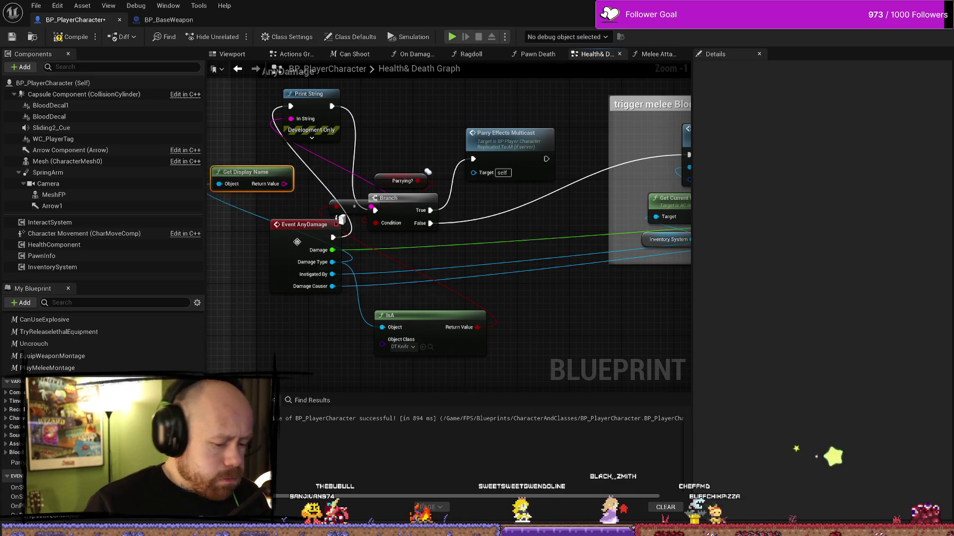
left_click(319, 220)
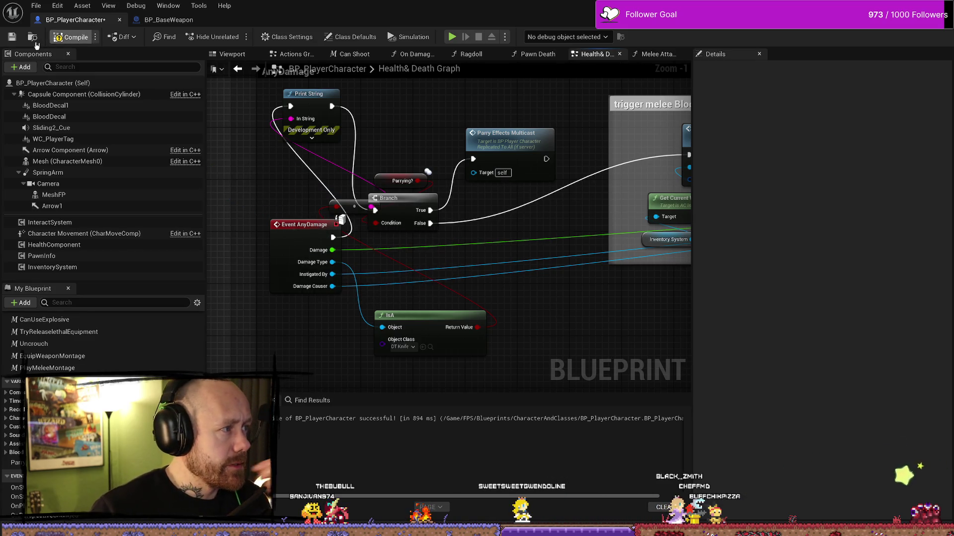
- Save, playtest with the knife to see 'Server: true', then reopen BP_PlayerCharacter from the Content Drawer
left_click(12, 38)
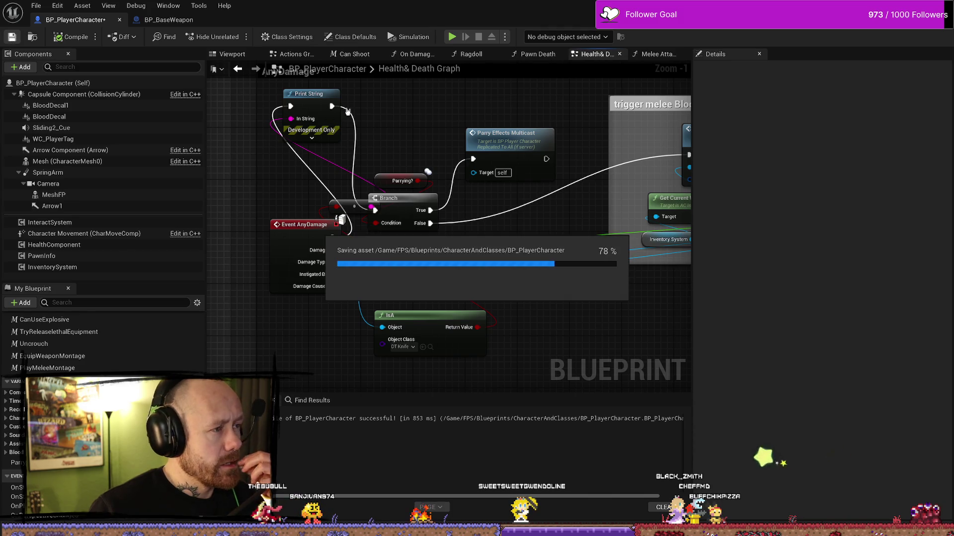
key("alt+Tab")
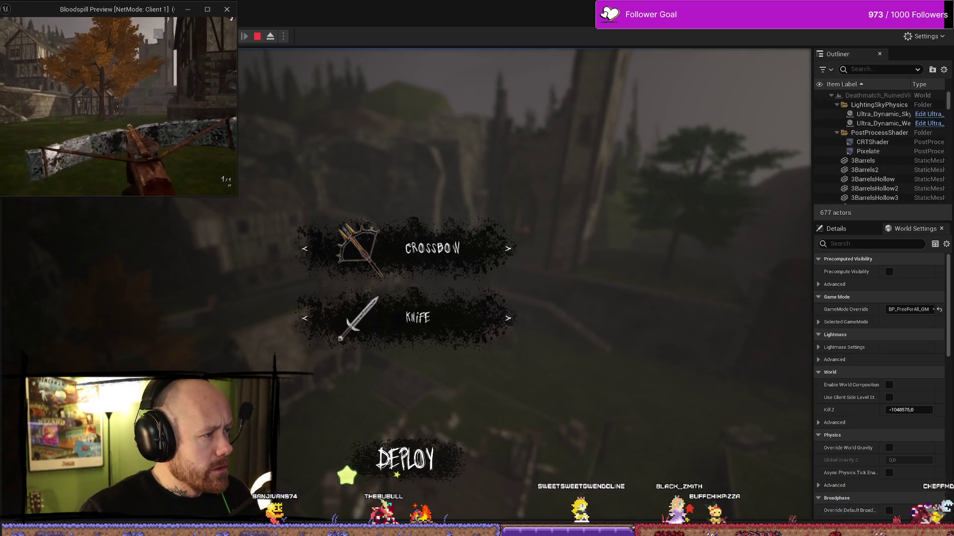
left_click(405, 459)
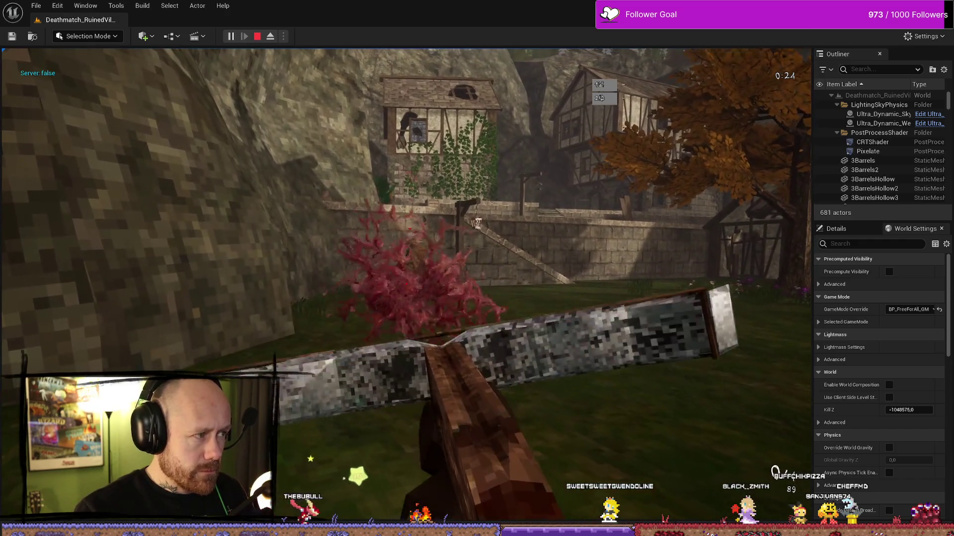
key("2")
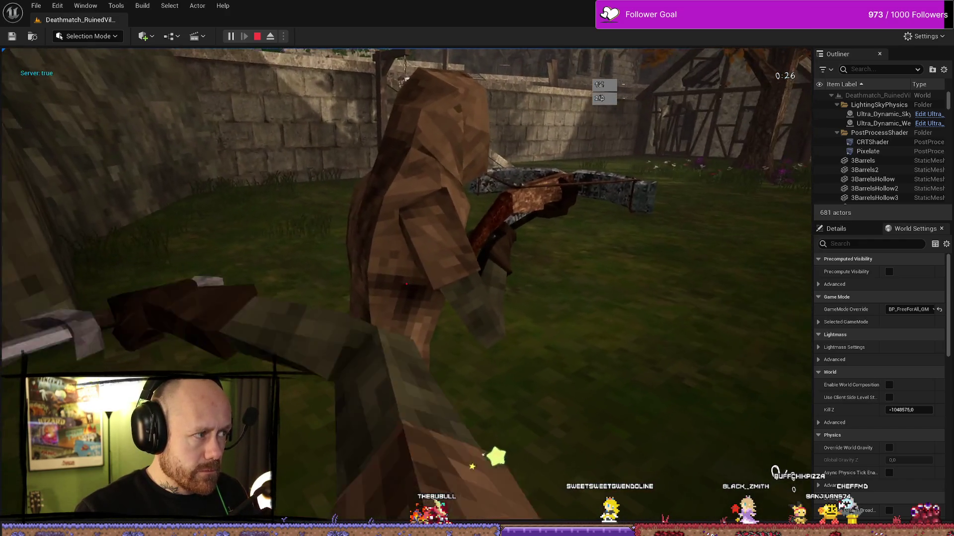
key("1")
key("Escape")
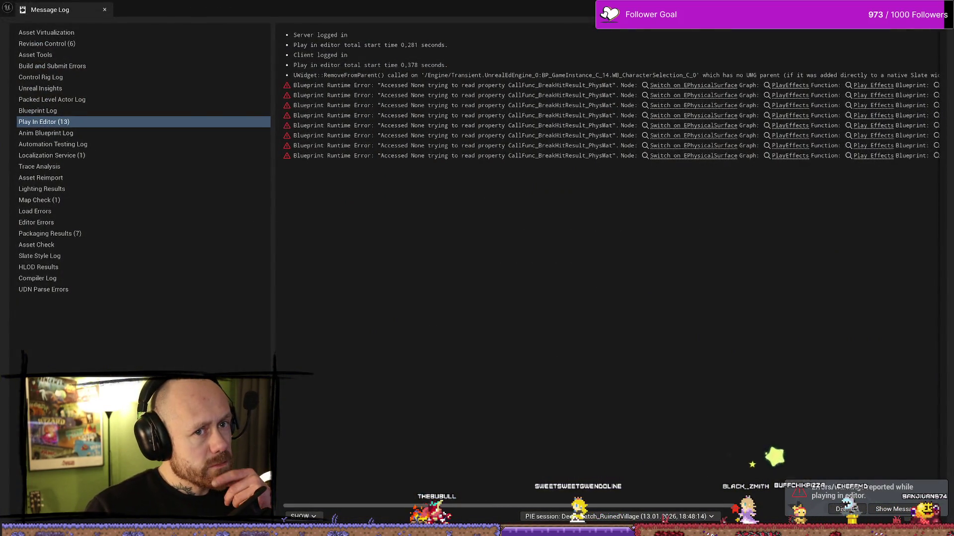
key("ctrl+space")
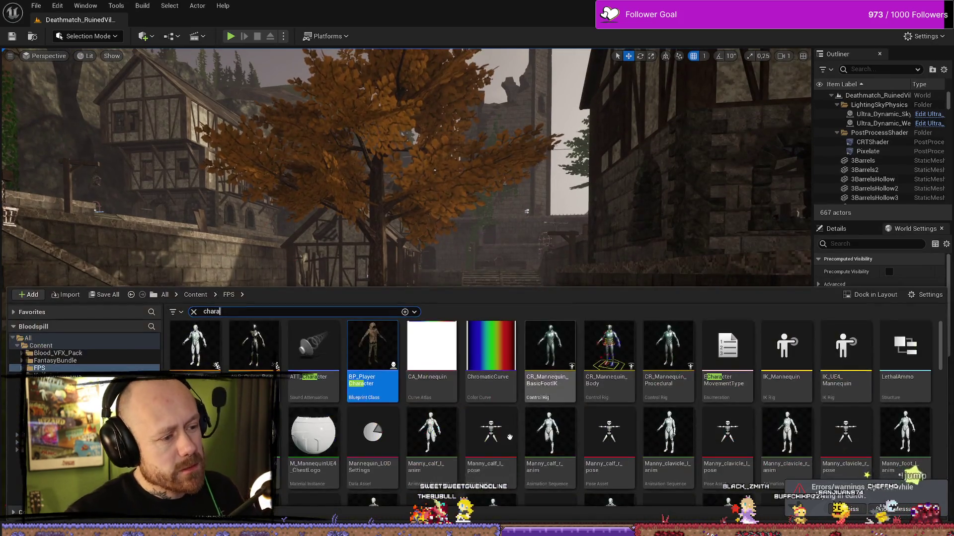
double_click(378, 364)
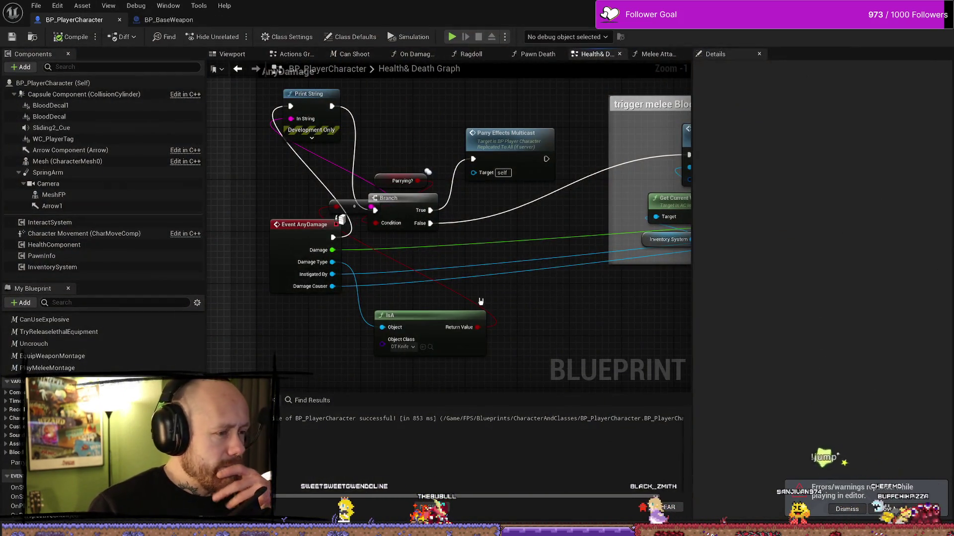
- Select the bool-to-string node, shift the IsA node up and right, and pan to On Damage Taken
scroll(461, 317, "down", 1)
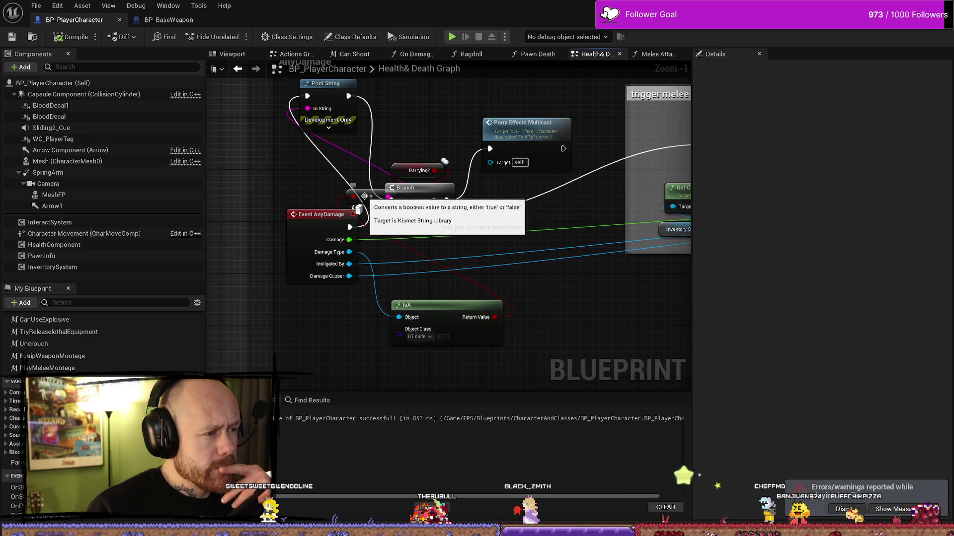
left_click(367, 196)
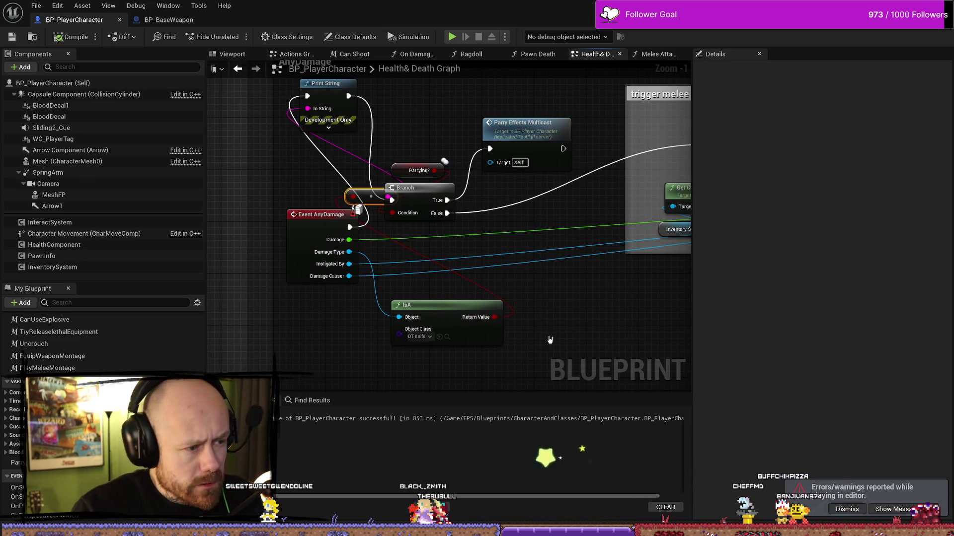
mouse_move(563, 313)
left_mouse_down()
mouse_move(738, 241)
mouse_move(664, 212)
mouse_move(596, 206)
left_mouse_up()
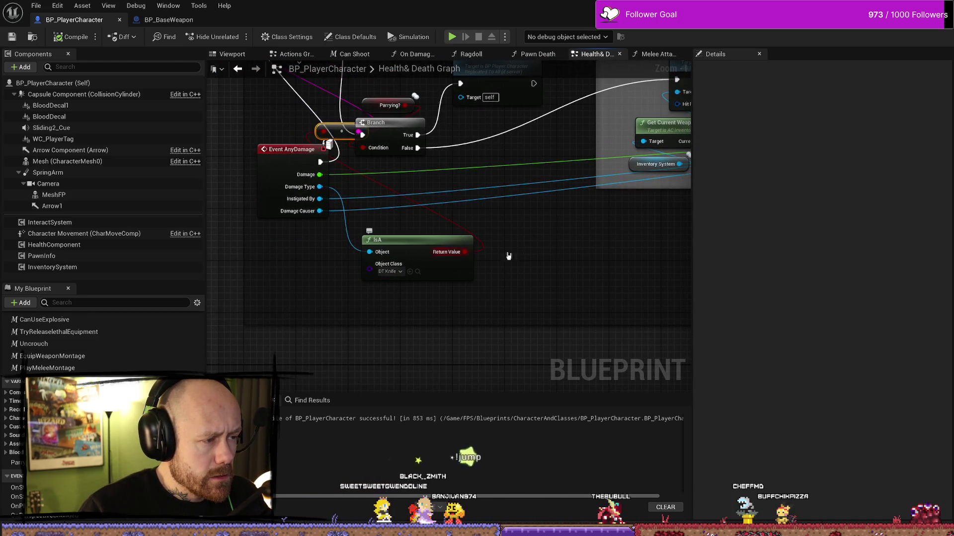
left_click_drag(392, 240, 432, 233)
mouse_move(562, 228)
left_mouse_down()
mouse_move(554, 271)
mouse_move(441, 264)
mouse_move(556, 259)
left_mouse_up()
scroll(300, 263, "down", 3)
mouse_move(300, 264)
left_mouse_down()
mouse_move(460, 264)
mouse_move(285, 264)
left_mouse_up()
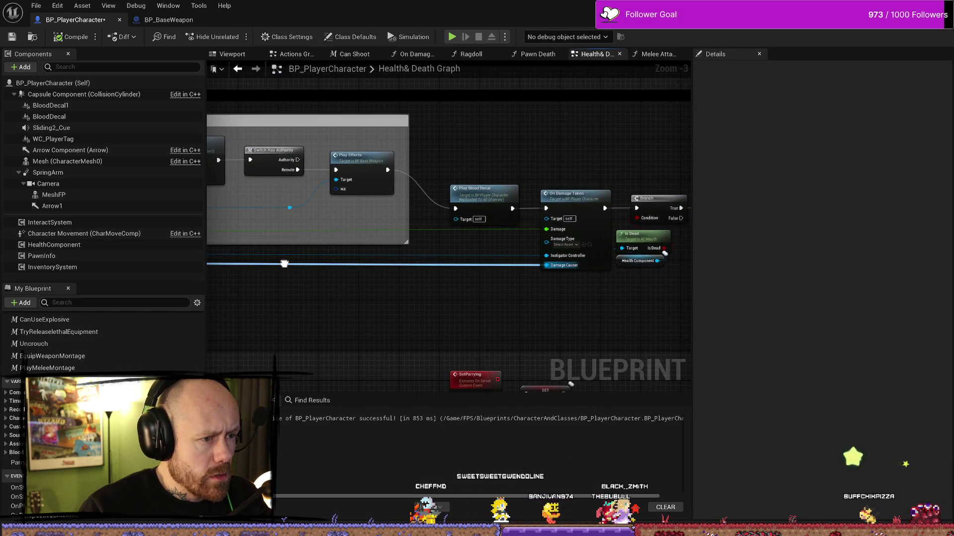